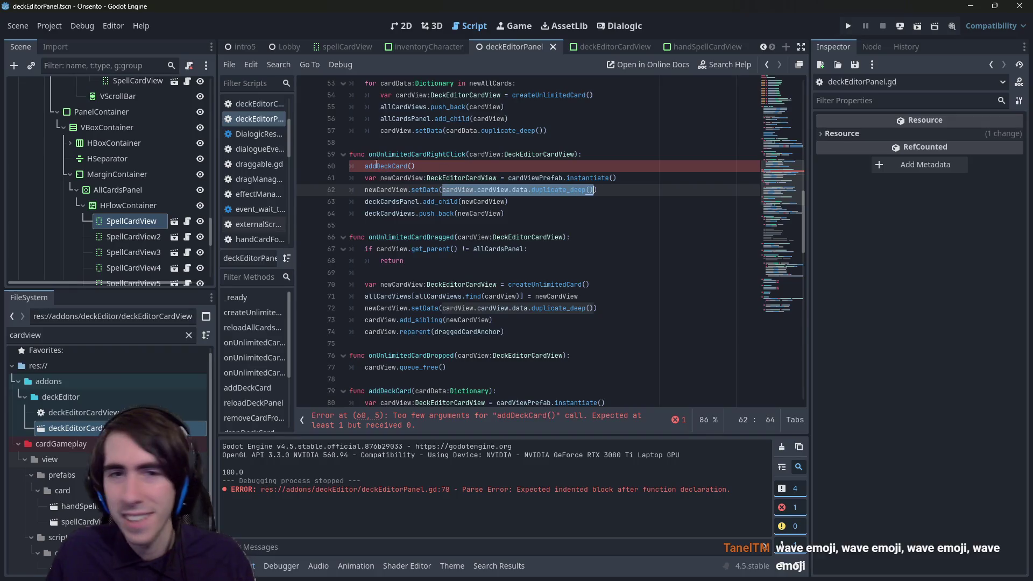
Step: Pass cardView.cardView.data.duplicate_deep() to addDeckCard on line 60 and delete lines 61–64
left_click(412, 166)
type("cardView.cardView.data.duplicate_deep()")
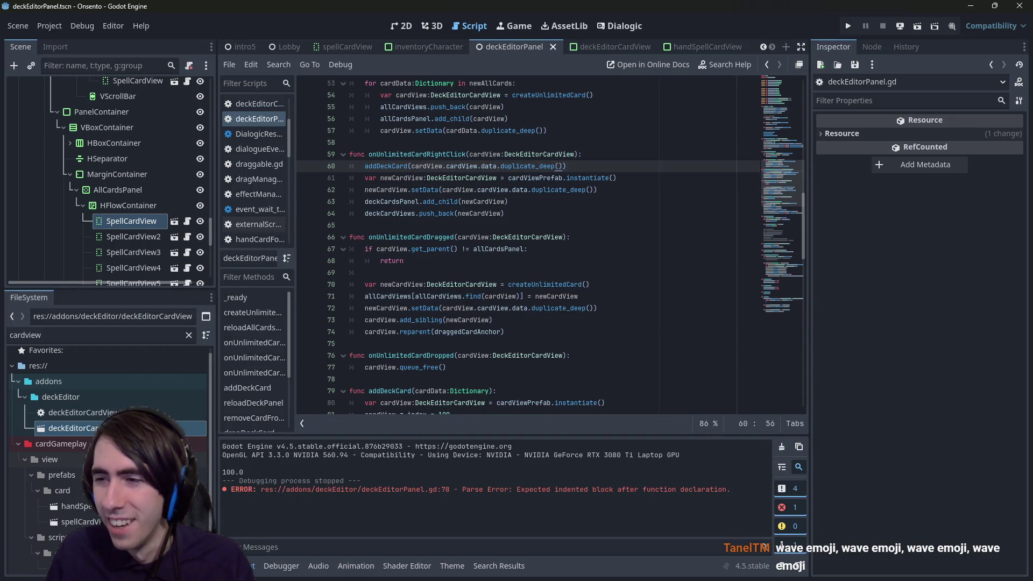
left_click_drag(542, 221, 331, 175)
key("BackSpace")
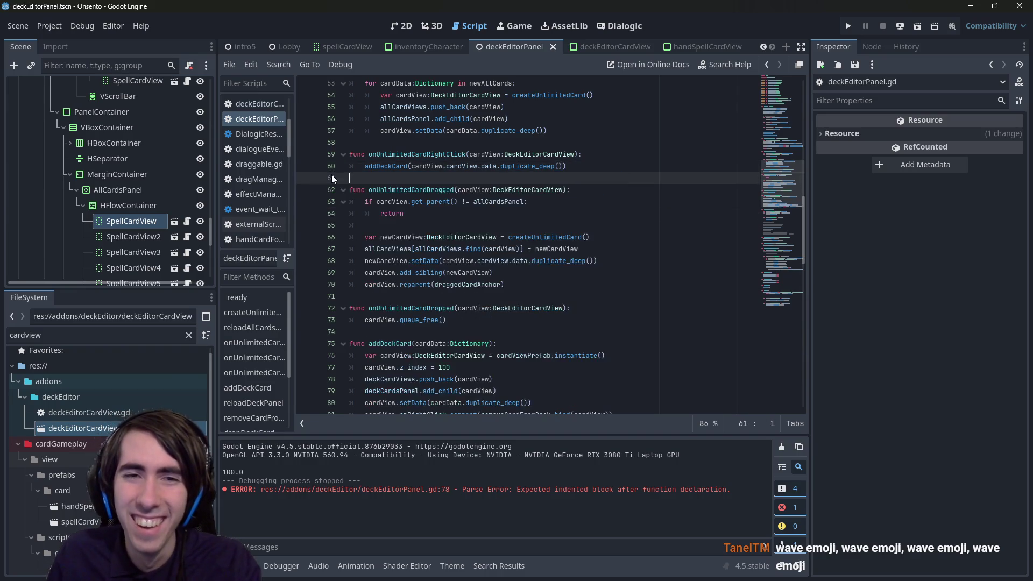
key("Return")
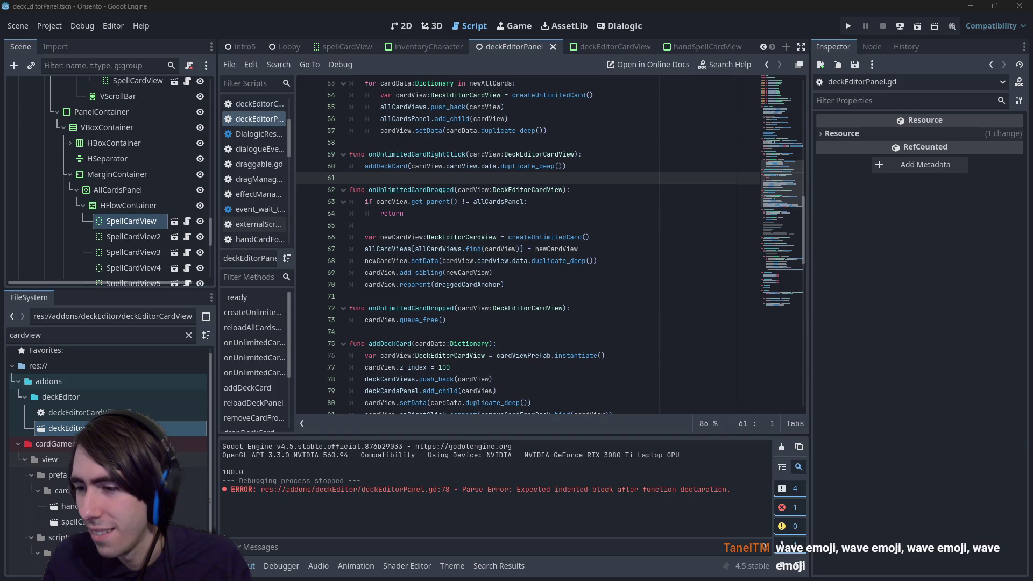
Step: Save the script and run the current scene to test the deck editor
left_click(443, 189)
key("ctrl+s")
left_click(917, 24)
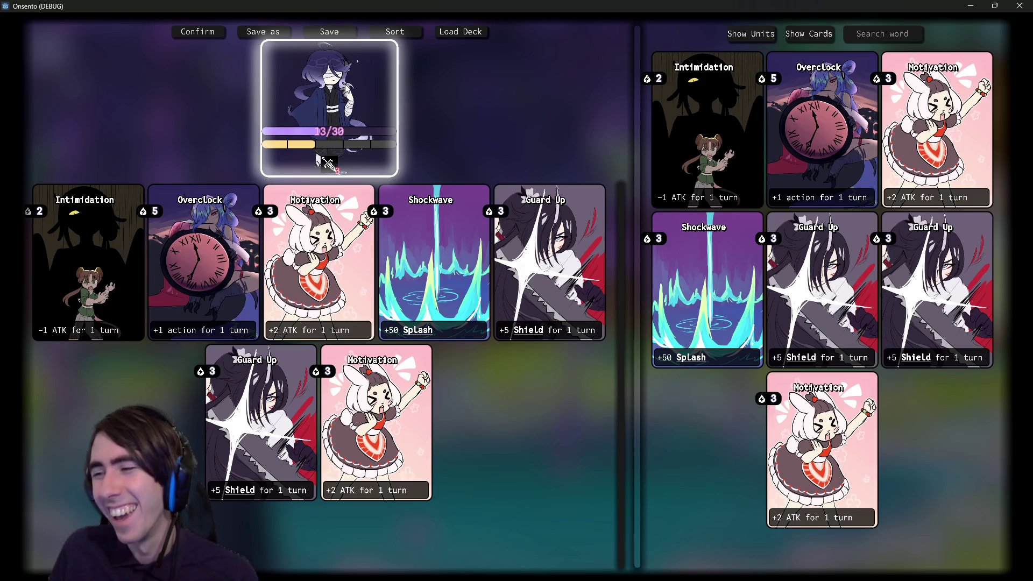
Step: Remove two Guard Up, one Shockwave and one Overclock card from the deck
left_click(515, 251)
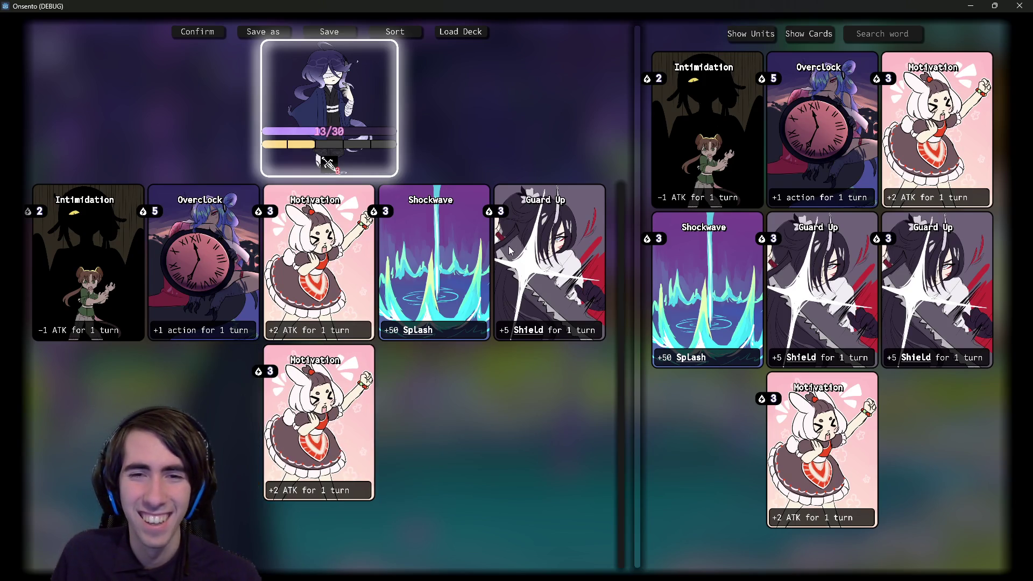
left_click(513, 241)
left_click(413, 257)
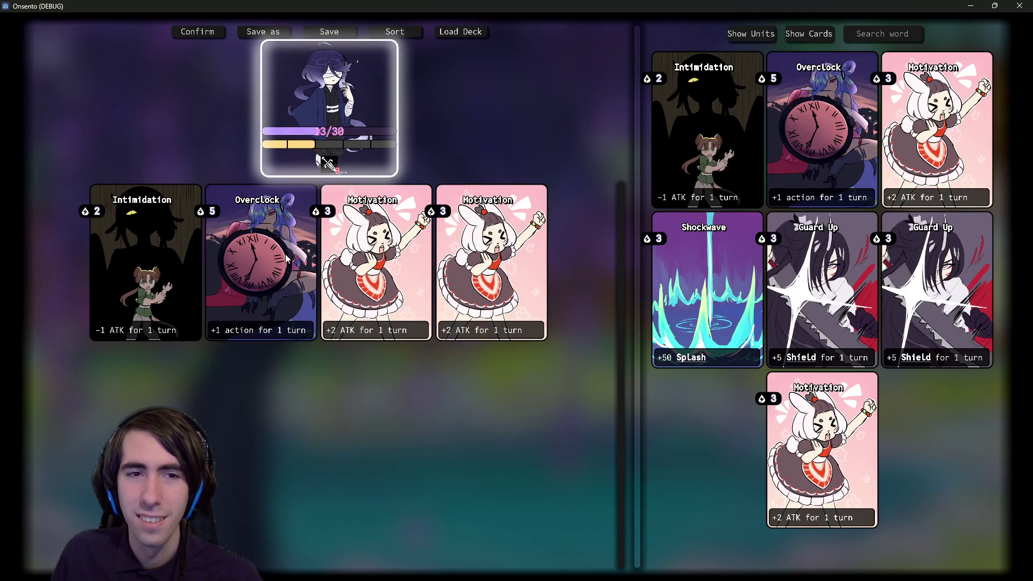
left_click(288, 260)
Step: Add one Intimidation, two Shockwave and two Overclock cards, then sort the deck by type
left_click(710, 142)
left_click(697, 269)
left_click(708, 324)
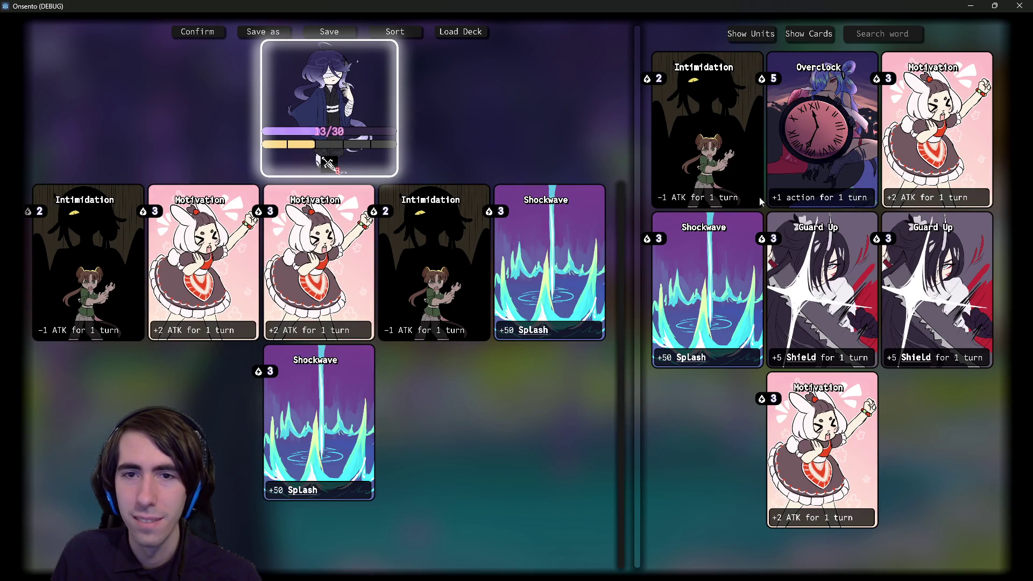
double_click(822, 134)
left_click(395, 31)
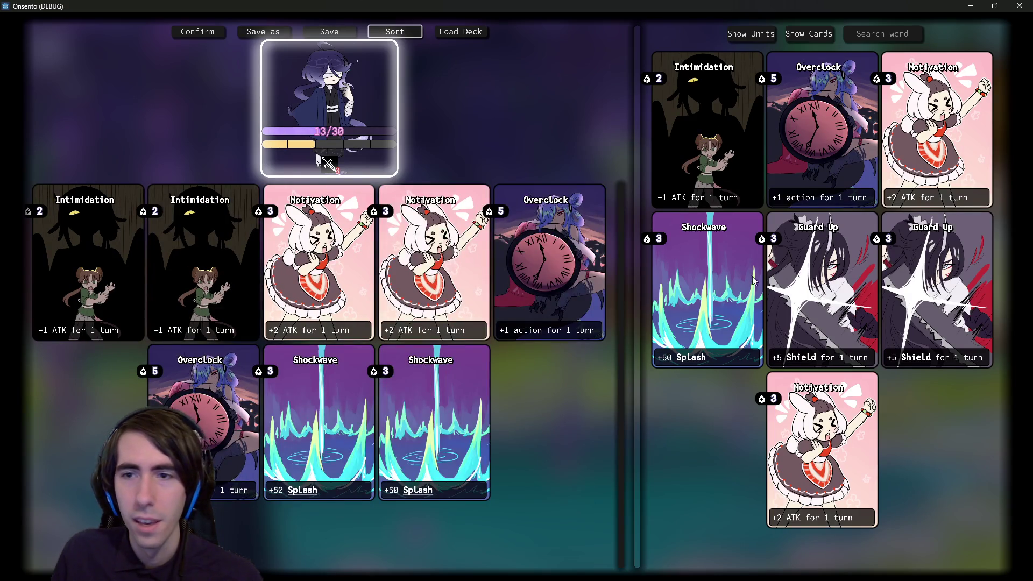
Step: Add Shockwave, Guard Up, two Motivation and another Intimidation card, re-sorting the deck by type
left_click(708, 291)
left_click(922, 295)
double_click(937, 129)
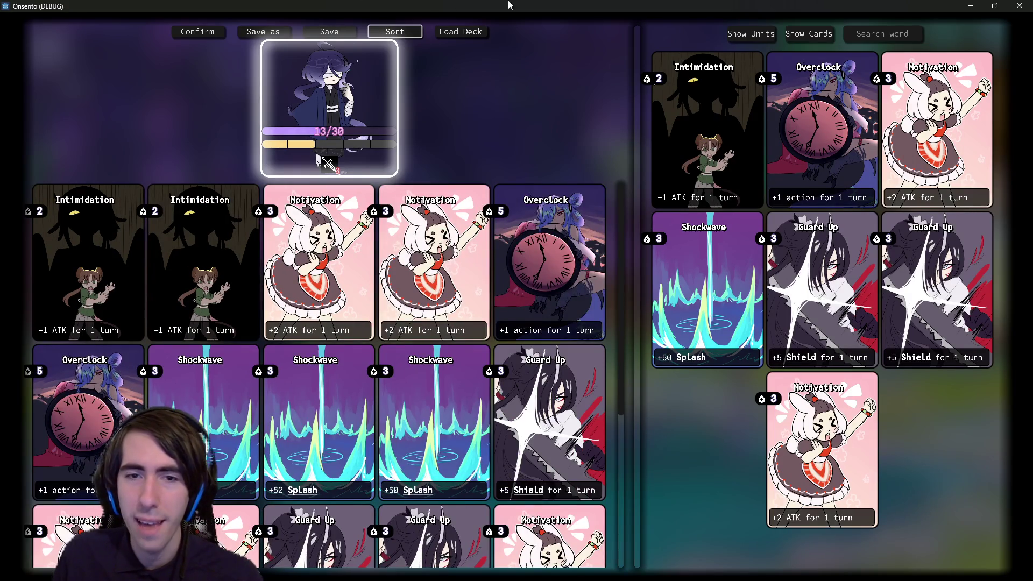
left_click(395, 31)
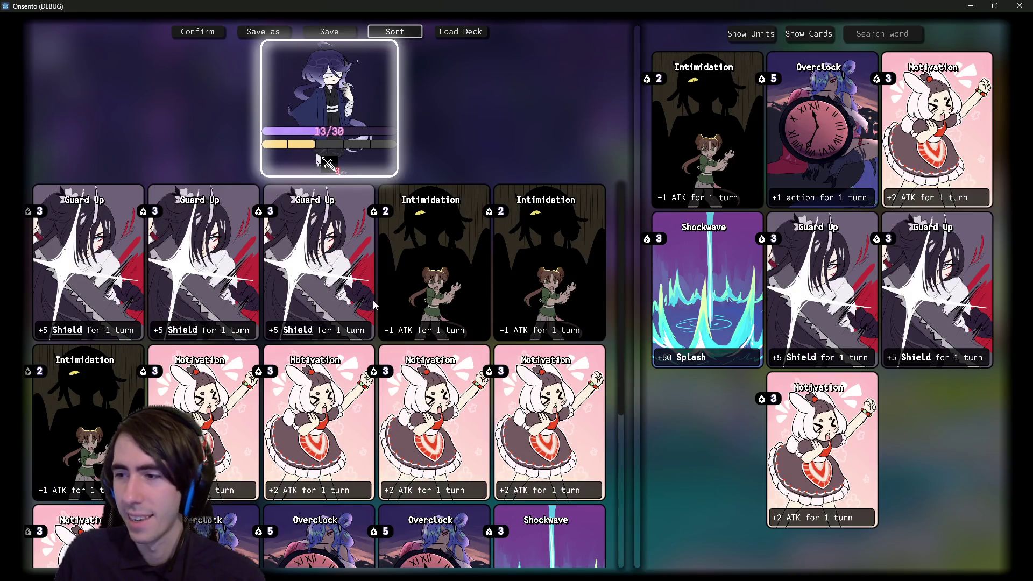
left_click(699, 148)
left_click(385, 34)
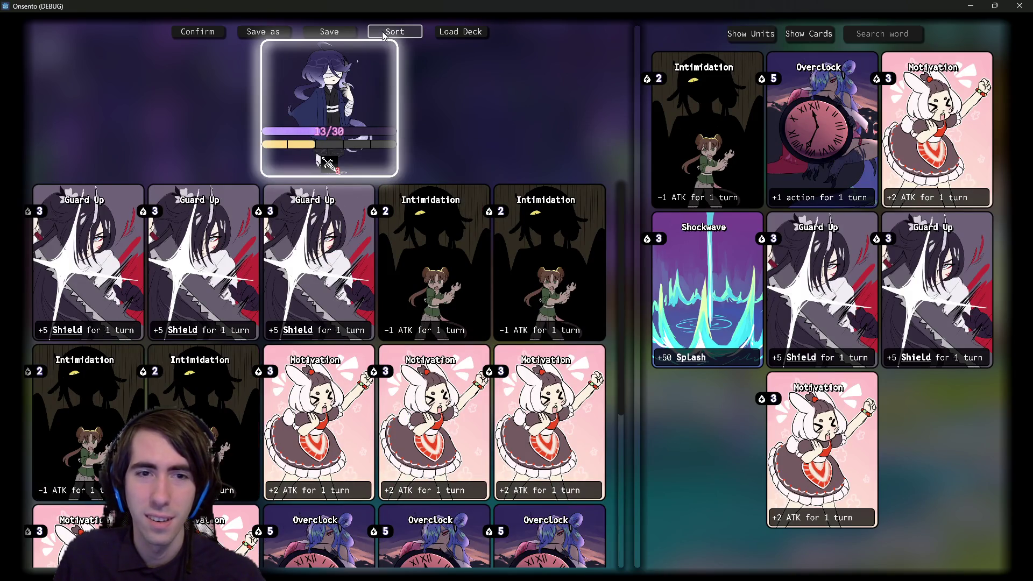
Step: Drag the divider to resize the deck and collection areas
scroll(330, 377, "down", 5)
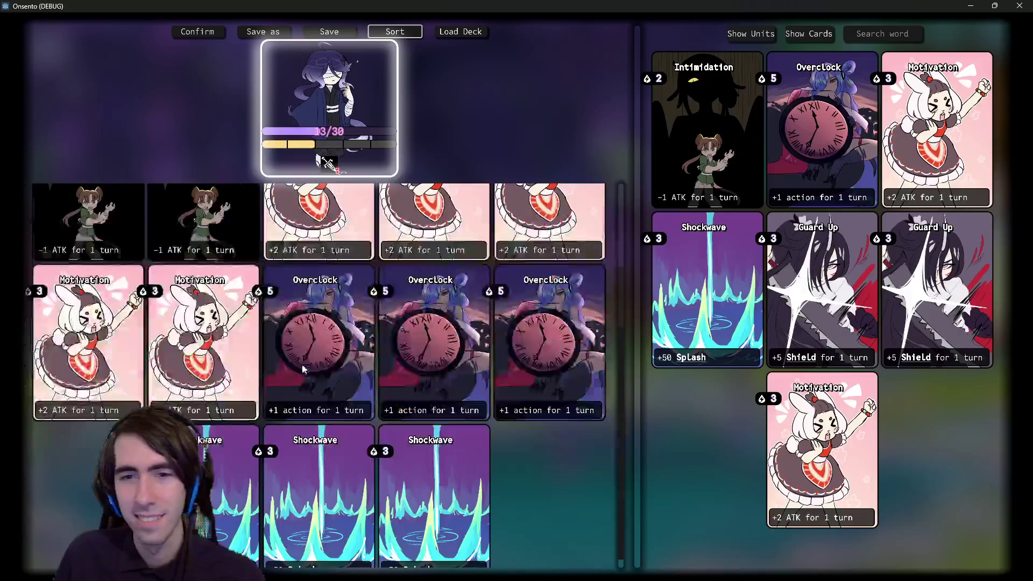
scroll(330, 377, "up", 4)
mouse_move(636, 278)
left_mouse_down()
mouse_move(807, 279)
mouse_move(430, 278)
mouse_move(682, 279)
left_mouse_up()
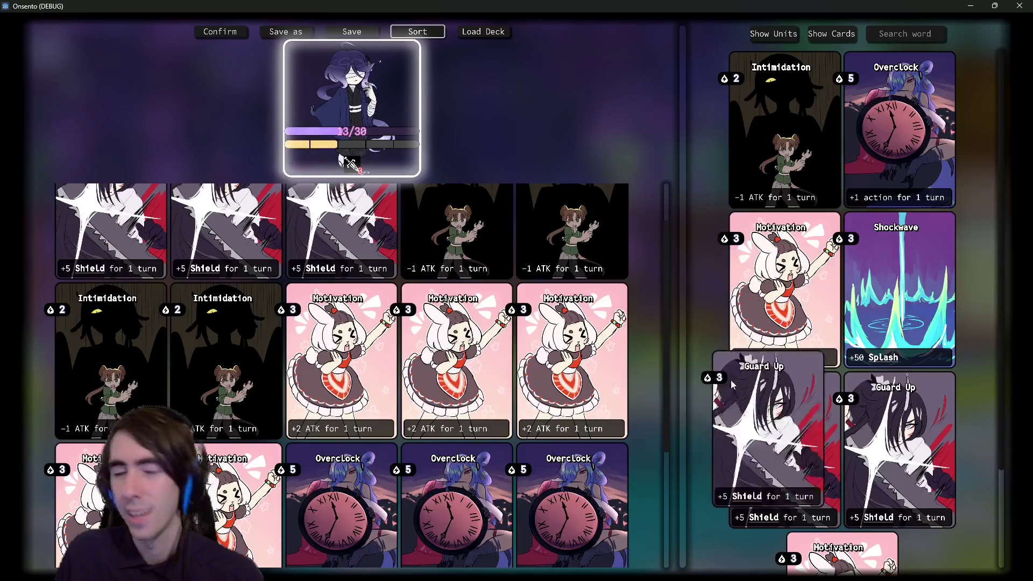
Step: Try dragging a Guard Up card into the deck and widen the deck area to six columns
scroll(575, 377, "down", 2)
scroll(575, 376, "up", 2)
scroll(571, 378, "down", 3)
mouse_move(861, 430)
left_mouse_down()
mouse_move(515, 421)
mouse_move(520, 456)
left_mouse_up()
left_click_drag(667, 390, 669, 222)
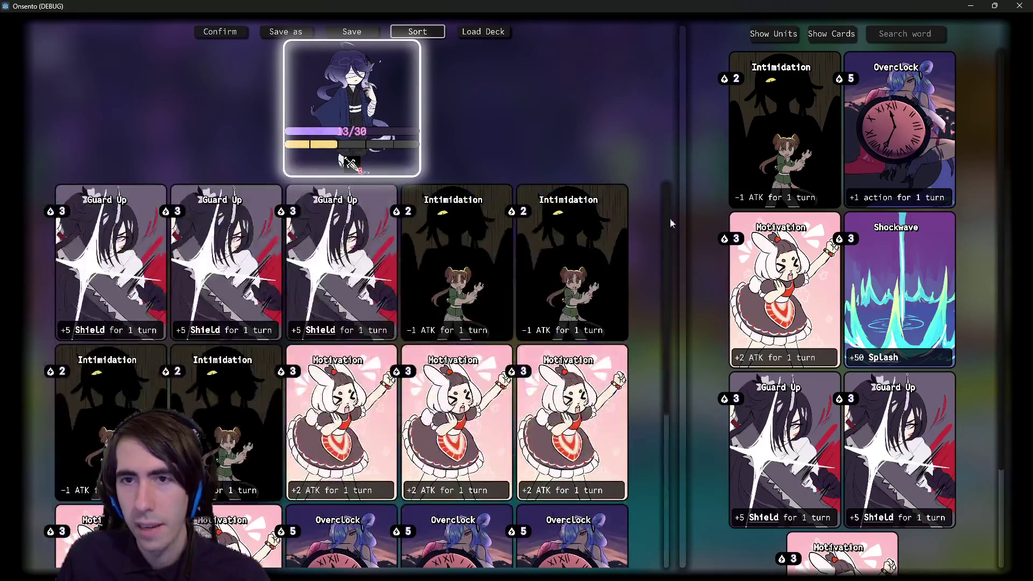
mouse_move(682, 295)
left_mouse_down()
mouse_move(902, 248)
mouse_move(411, 290)
mouse_move(810, 302)
left_mouse_up()
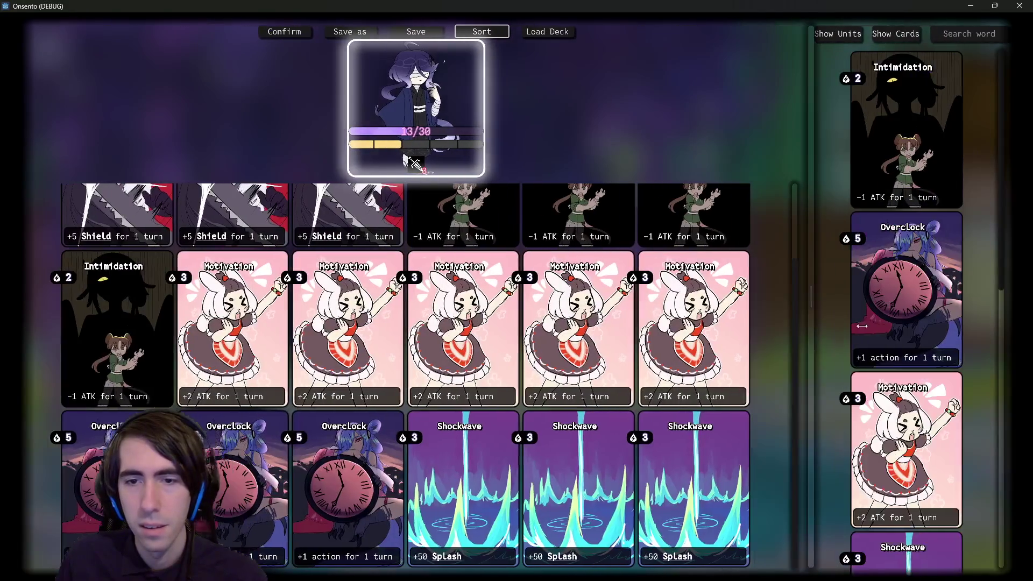
Step: Remove a Guard Up card and four Intimidation cards from the deck
scroll(205, 282, "down", 2)
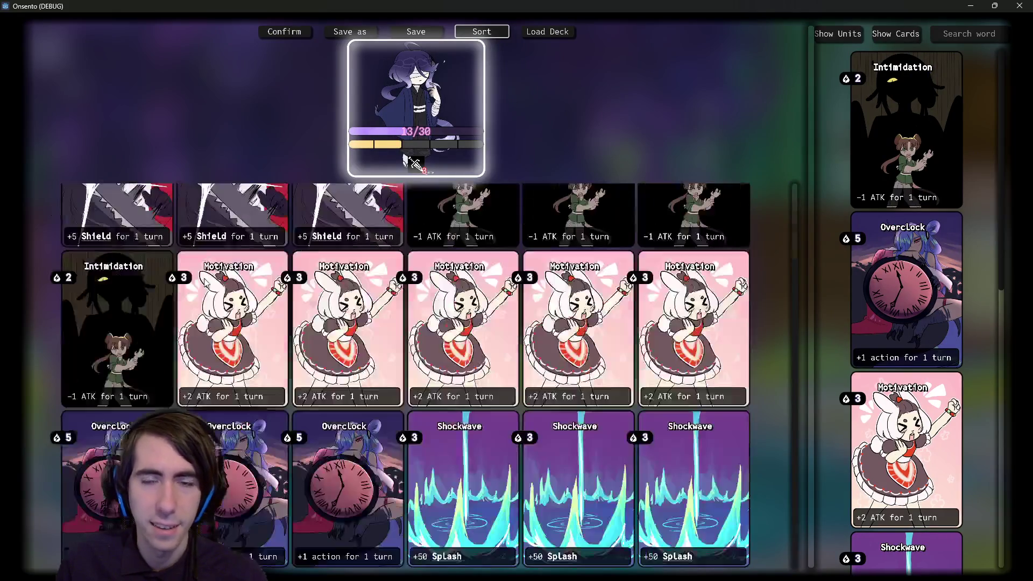
scroll(284, 330, "up", 2)
left_click(396, 327)
left_click(396, 327)
left_click(395, 327)
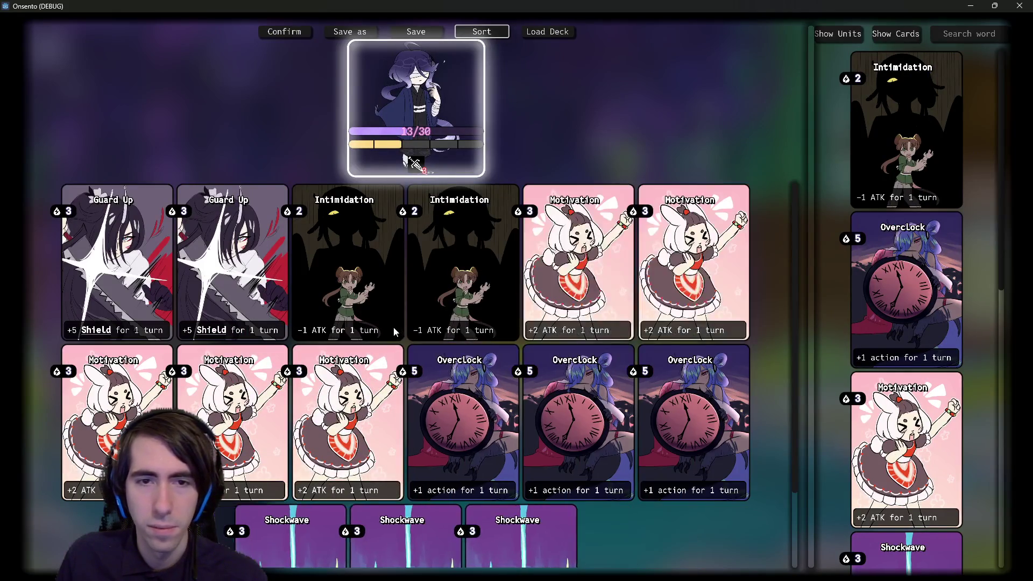
left_click(393, 328)
left_click(394, 329)
Step: Remove three Motivation cards, one Overclock and two Shockwave cards from the deck
left_click(396, 331)
left_click(395, 329)
left_click(397, 328)
left_click(542, 295)
left_click(440, 430)
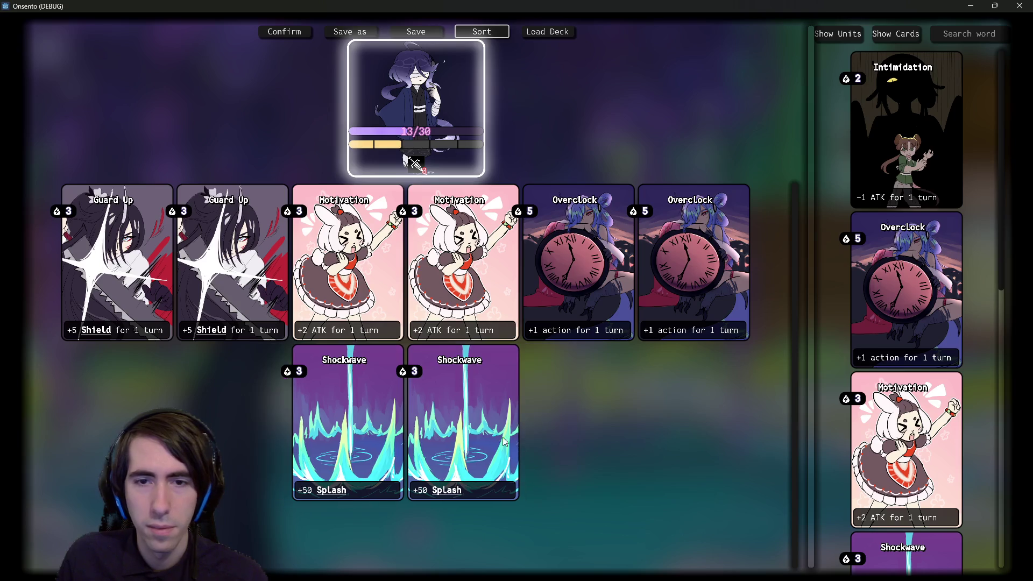
left_click(441, 430)
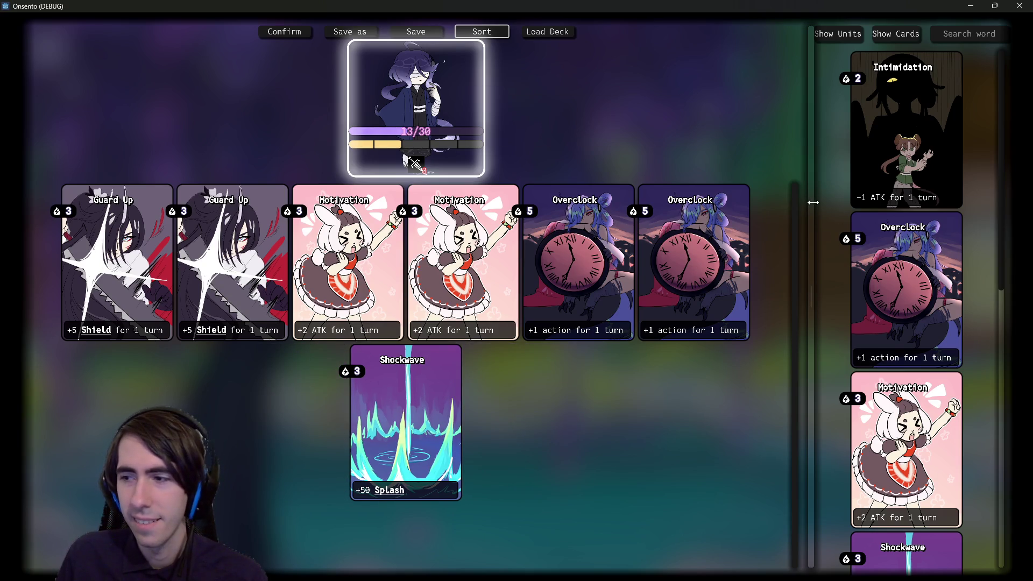
Step: Drag the deck/card-list divider back and forth, leave the deck wide, and remove one more card
left_click_drag(813, 202, 407, 240)
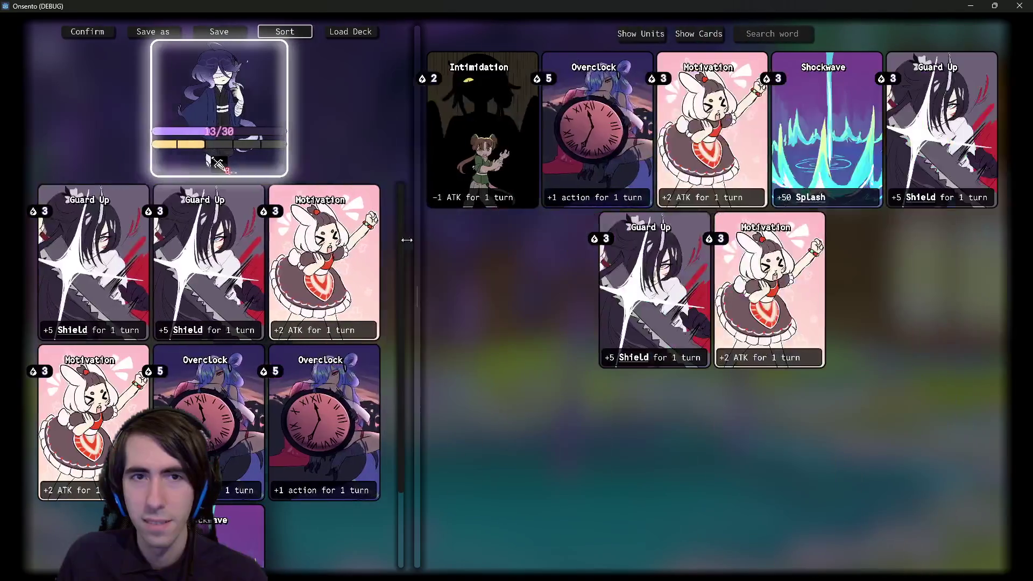
mouse_move(290, 260)
left_mouse_down()
mouse_move(464, 285)
mouse_move(521, 265)
mouse_move(807, 280)
mouse_move(619, 291)
mouse_move(676, 304)
mouse_move(829, 310)
mouse_move(533, 293)
mouse_move(810, 290)
left_mouse_up()
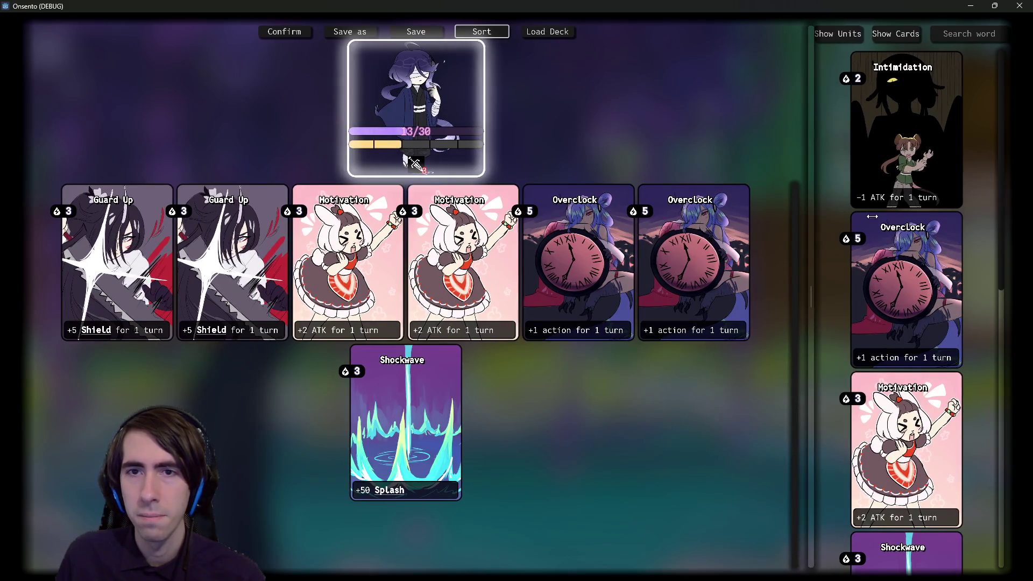
mouse_move(872, 216)
left_mouse_down()
mouse_move(447, 253)
mouse_move(840, 273)
left_mouse_up()
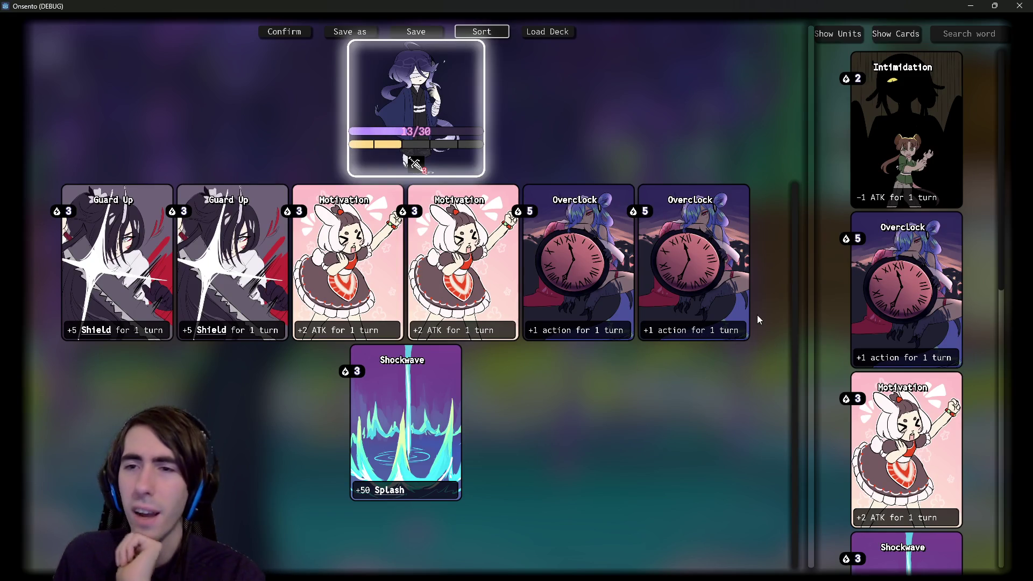
left_click_drag(805, 301, 560, 312)
left_click_drag(568, 373, 807, 373)
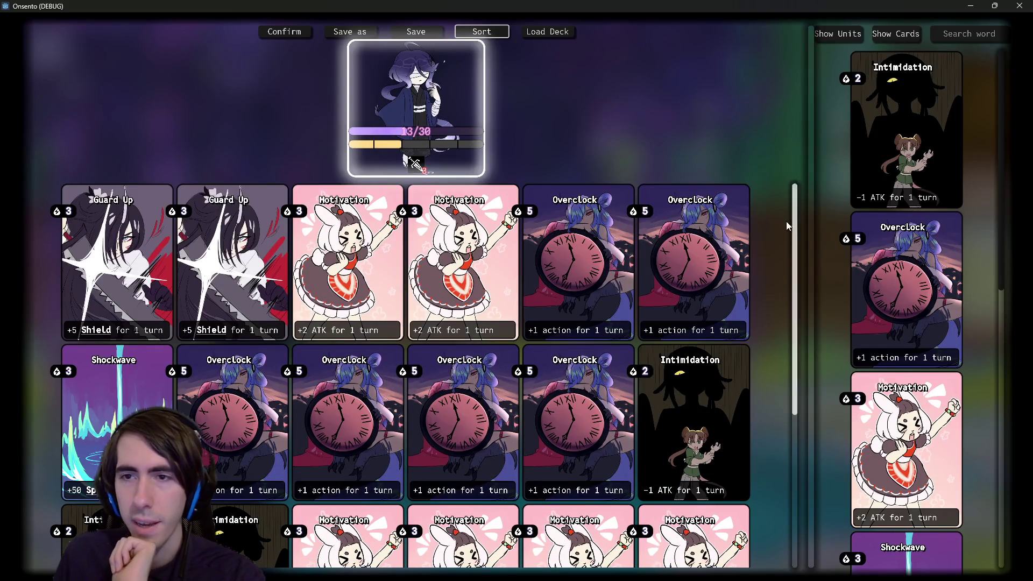
mouse_move(795, 227)
left_mouse_down()
mouse_move(770, 417)
mouse_move(797, 218)
left_mouse_up()
left_click(534, 266)
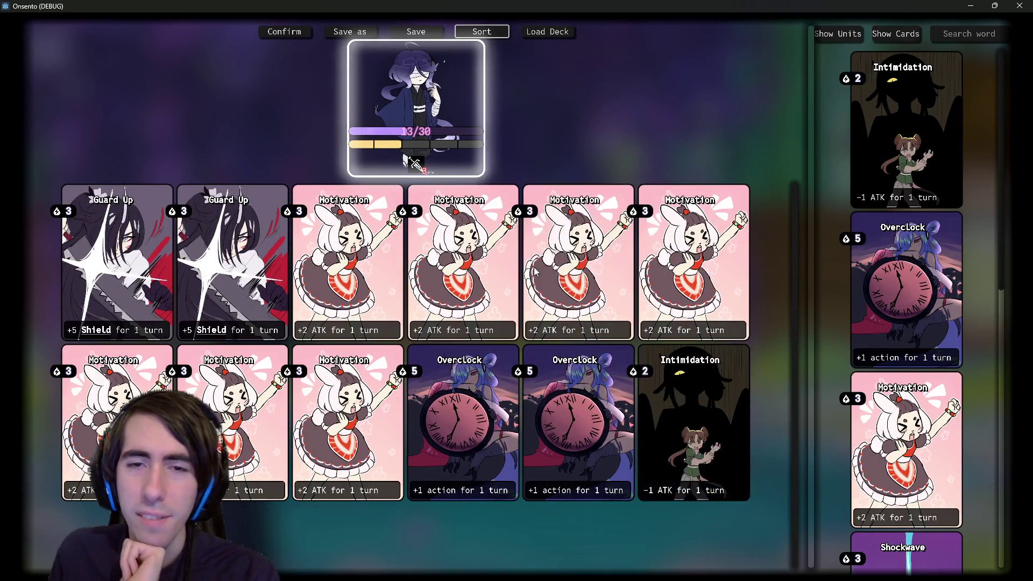
Step: Remove every remaining card so the deck is empty
left_click(534, 267)
left_click(533, 267)
left_click(534, 267)
left_click(534, 267)
left_click(534, 267)
left_click(534, 267)
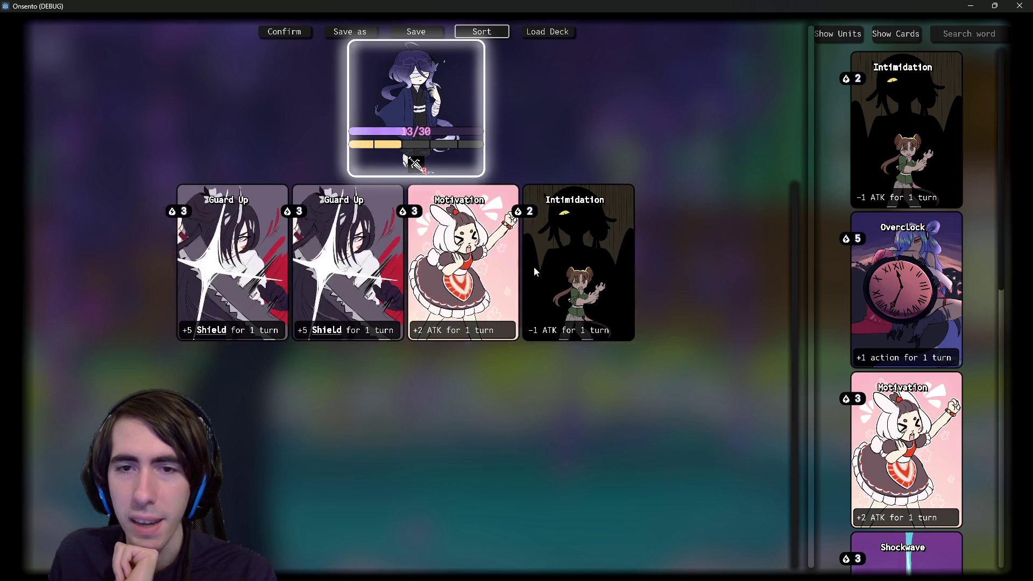
left_click(534, 267)
left_click(534, 267)
left_click(501, 262)
left_click(419, 269)
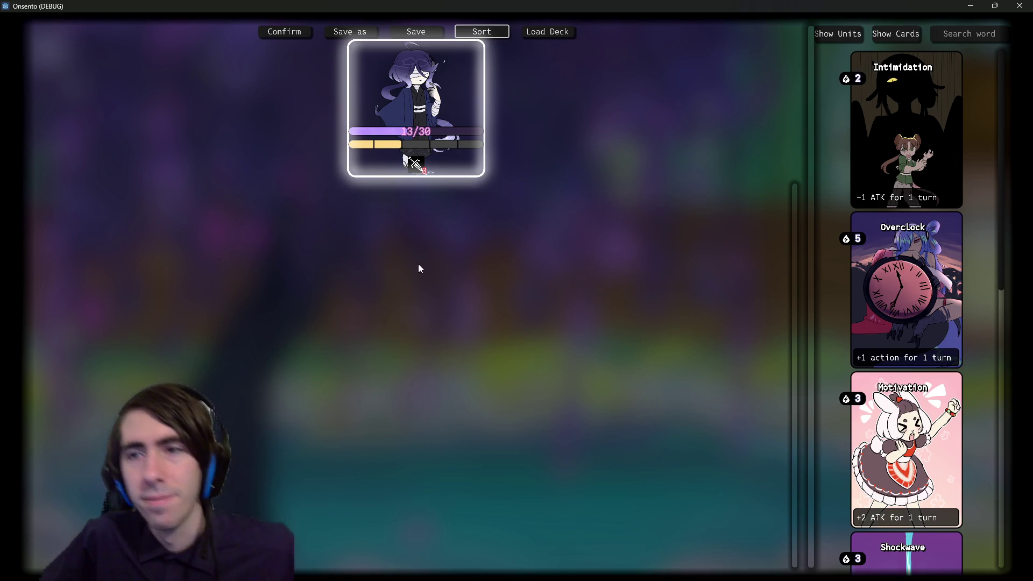
Step: Refill the deck with several Intimidation and Overclock cards from the collection
left_click(904, 138)
left_click(905, 137)
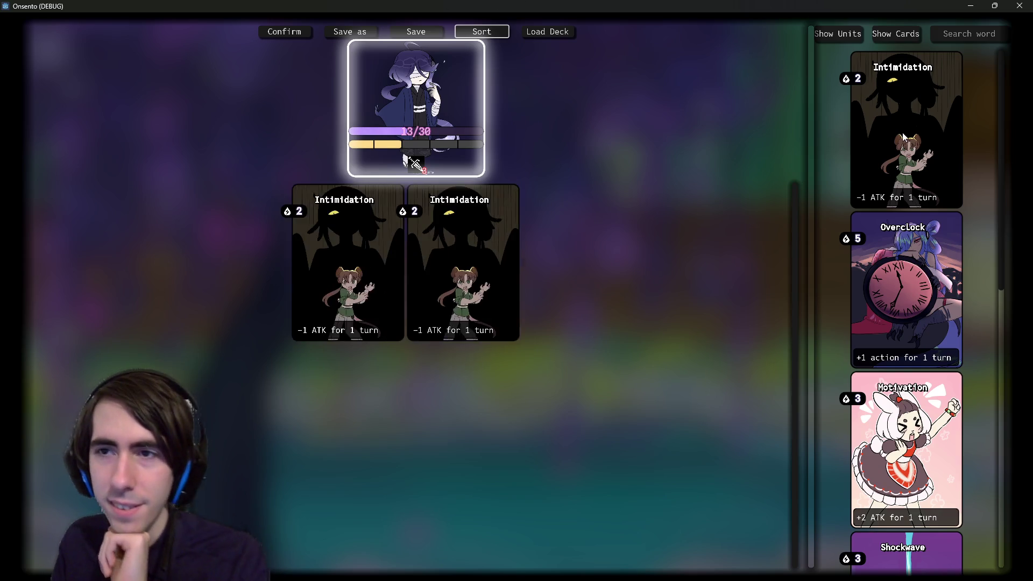
double_click(904, 138)
double_click(905, 138)
left_click(902, 291)
left_click(901, 291)
Step: Add several Motivation cards, widen the card library into a grid, and close the game
double_click(892, 414)
double_click(892, 415)
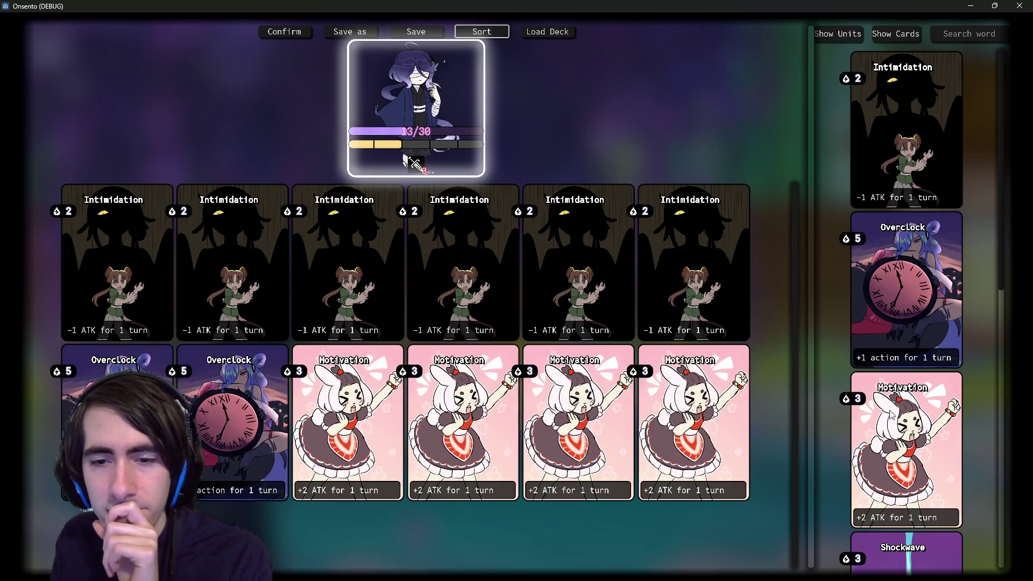
double_click(892, 415)
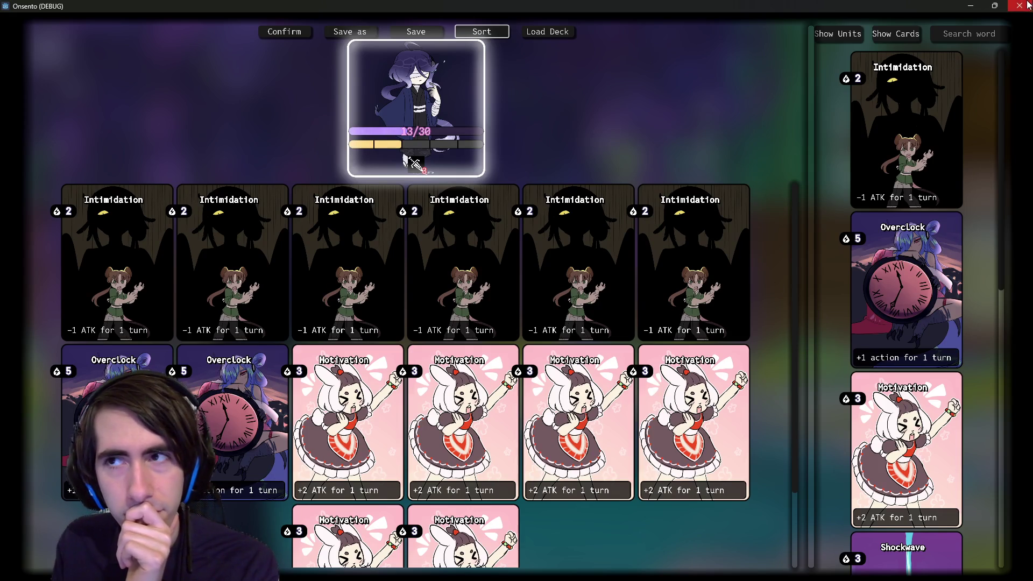
left_click(810, 160)
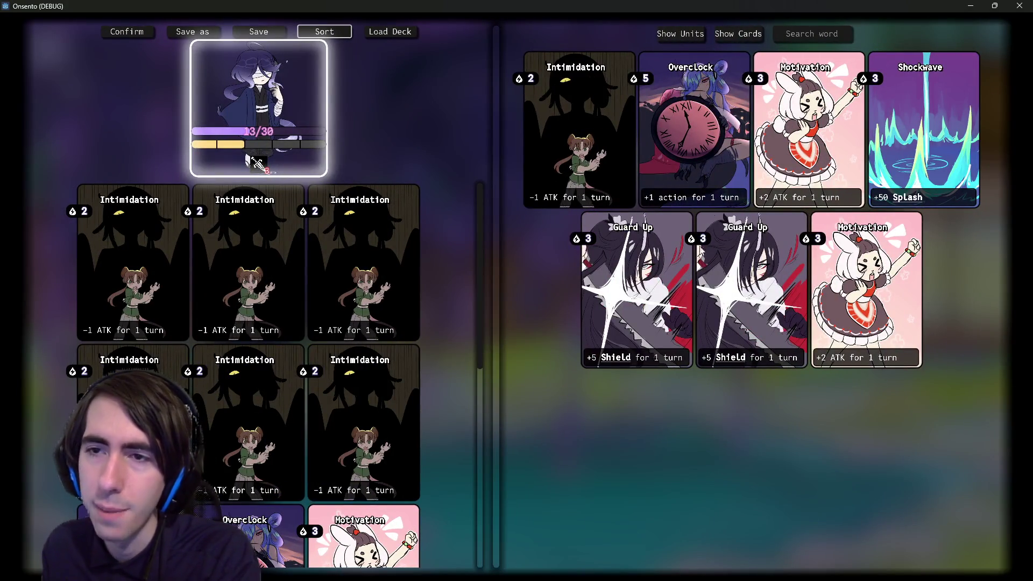
left_click(1019, 5)
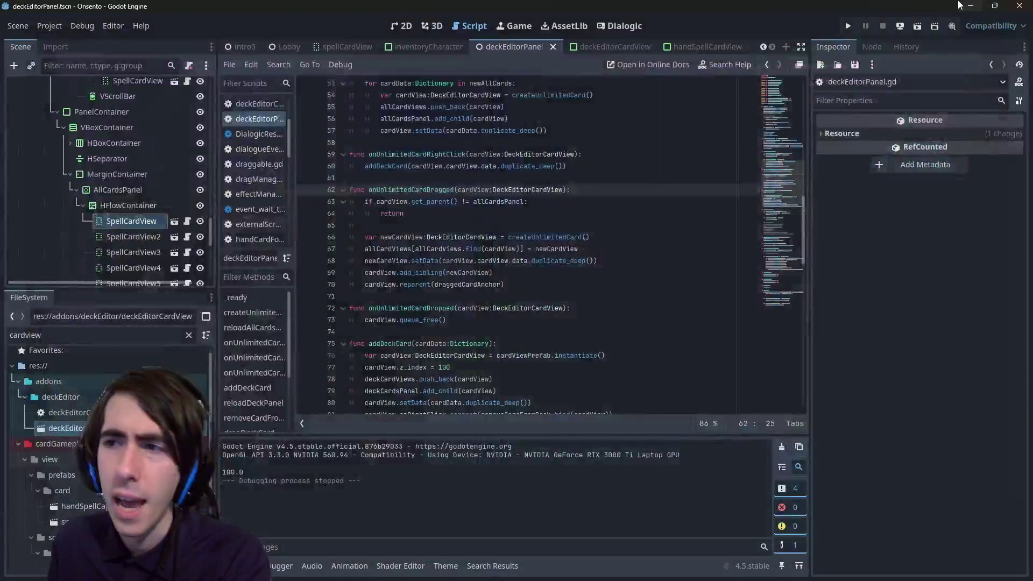
Step: Review the onUnlimitedCardDragged and reloadAllCardsPanel functions in deckEditorPanel.gd
scroll(445, 217, "up", 7)
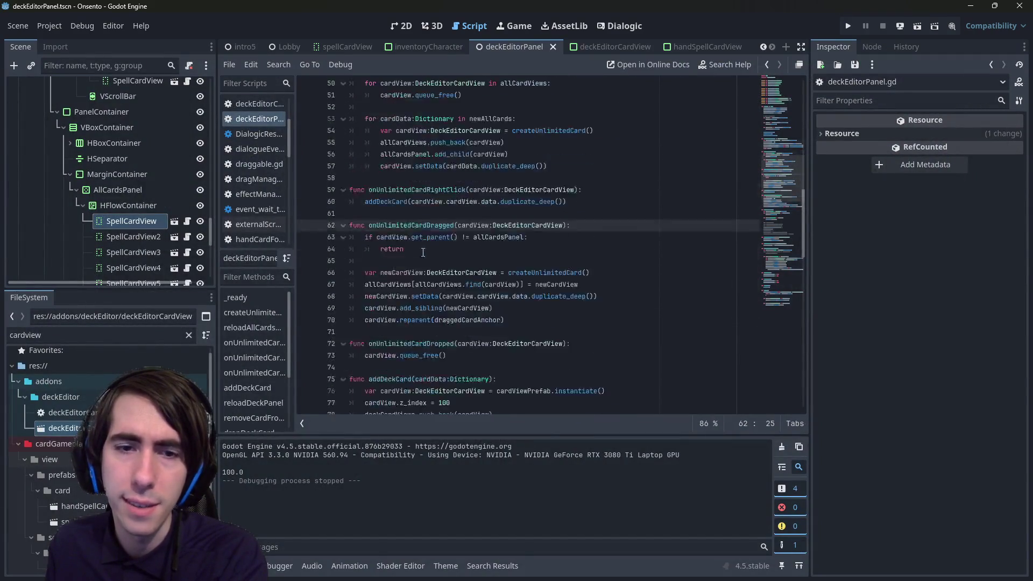
scroll(419, 253, "down", 3)
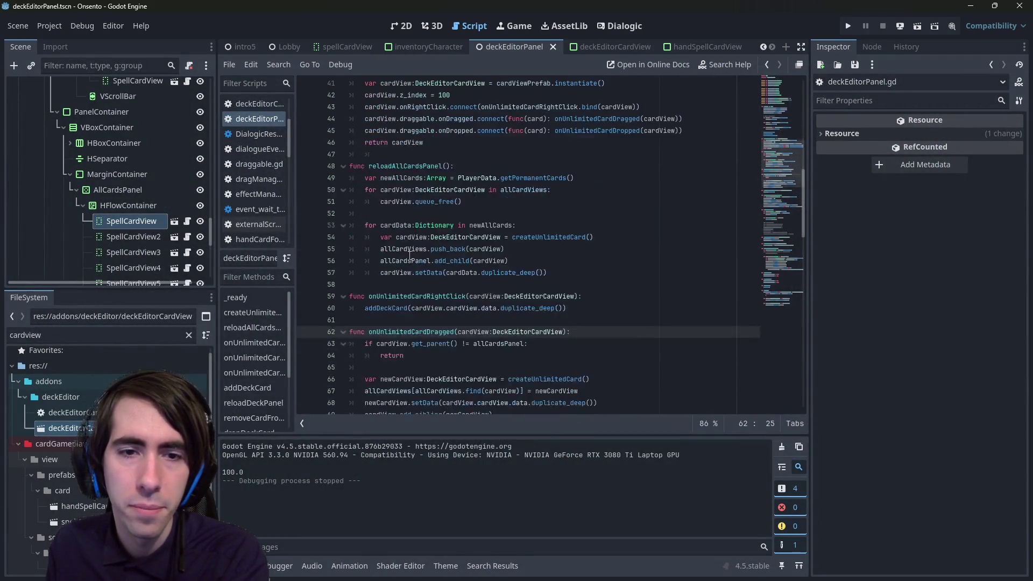
double_click(425, 332)
scroll(426, 324, "up", 4)
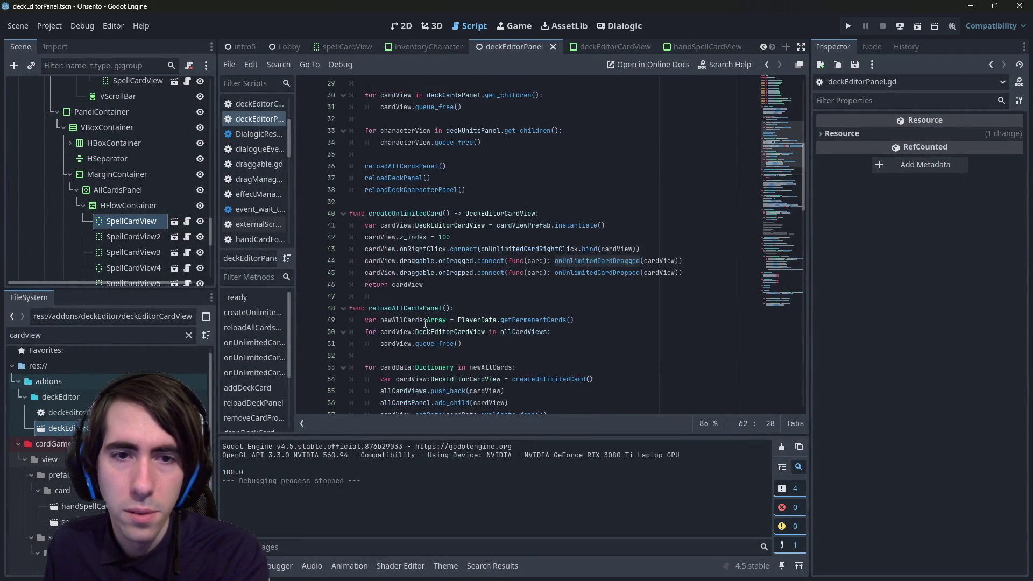
scroll(425, 263, "up", 1)
double_click(416, 273)
Step: Jump from the getPermanentCards call on line 49 to its definition in playerDataScript.gd
scroll(417, 269, "down", 4)
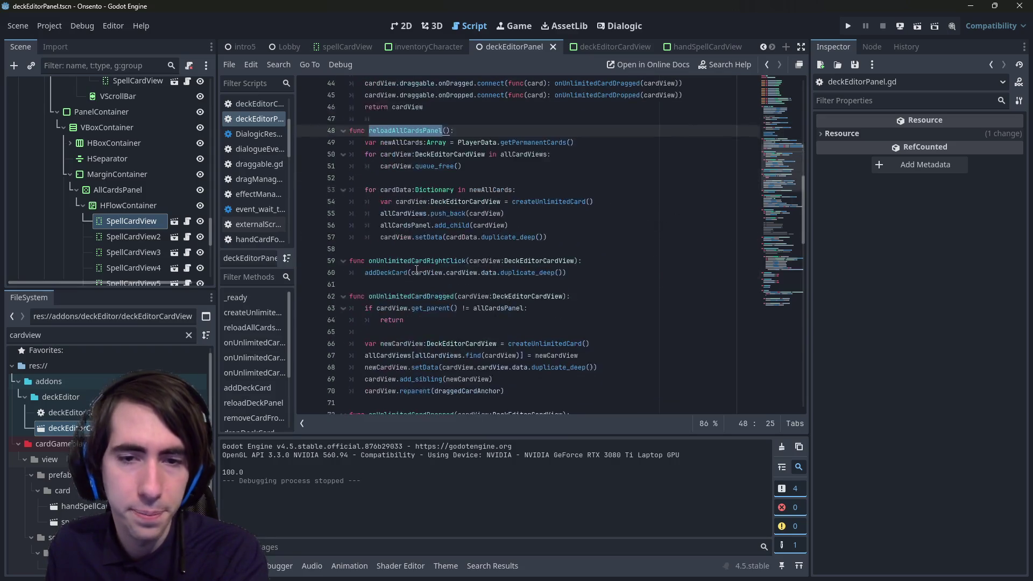
scroll(416, 269, "up", 2)
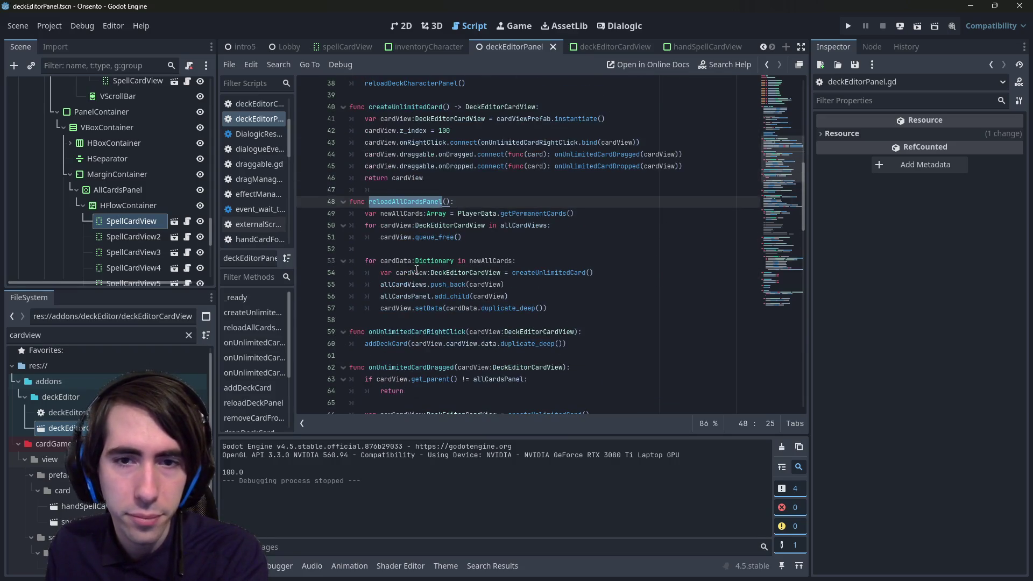
double_click(521, 215)
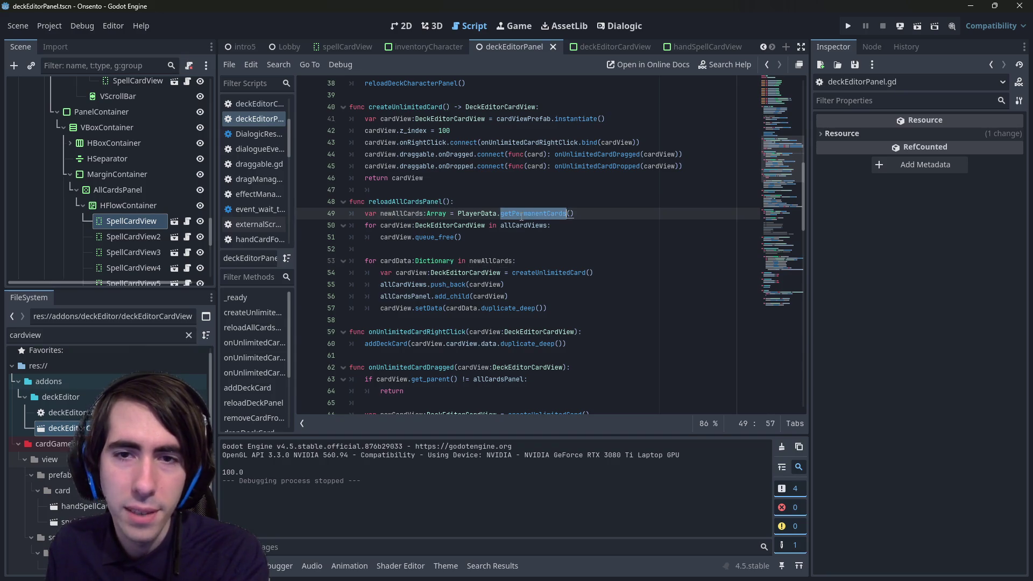
mouse_move(521, 215)
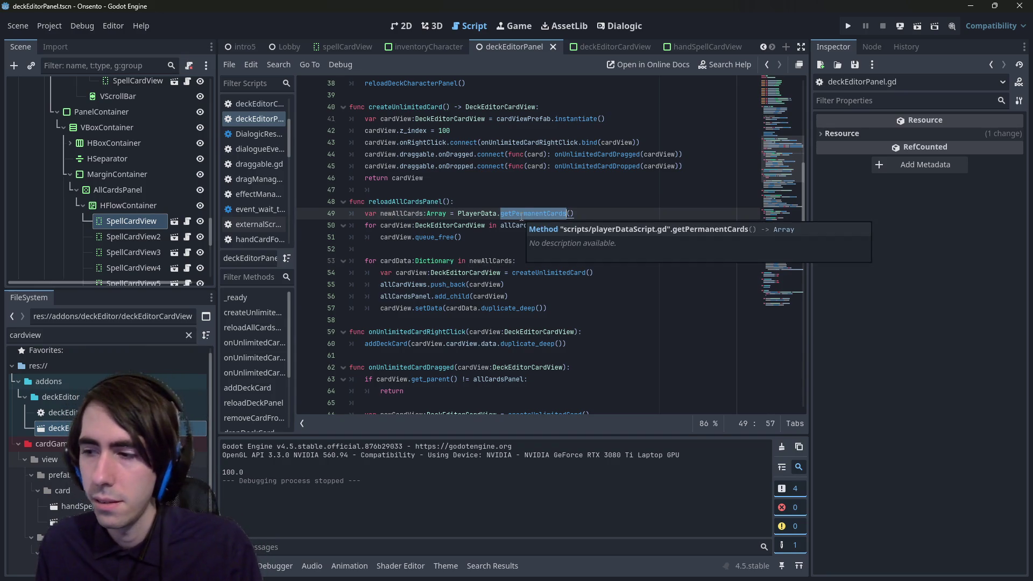
left_click(521, 214)
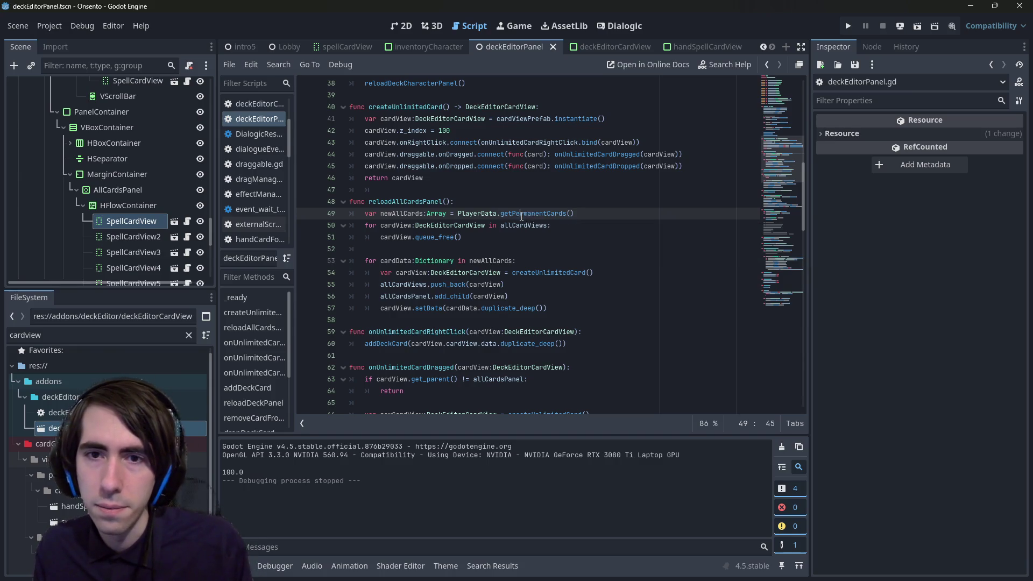
left_click(522, 216, "ctrl")
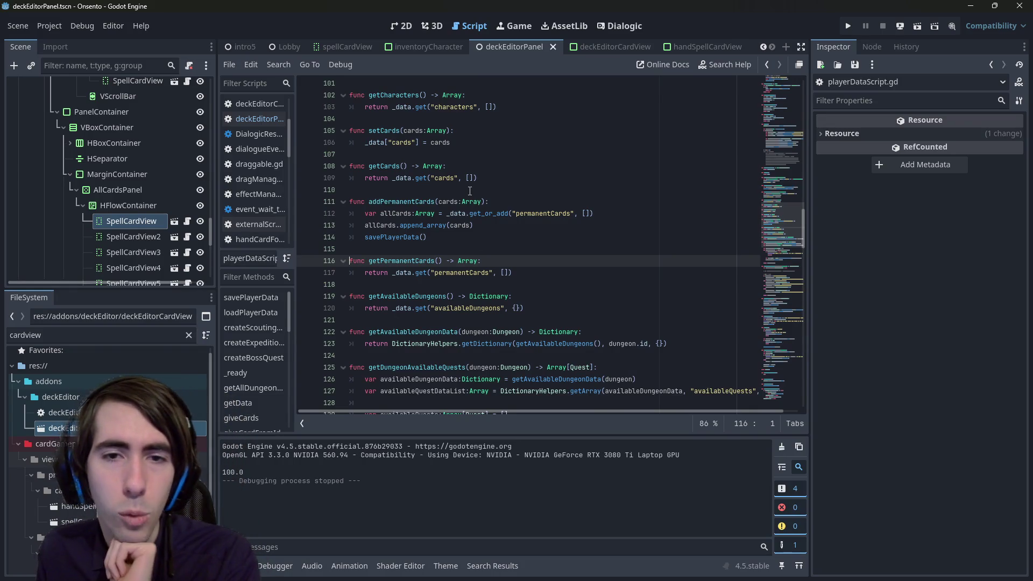
Step: Add a 'for card in cards:' loop after line 112 in addPermanentCards
double_click(404, 214)
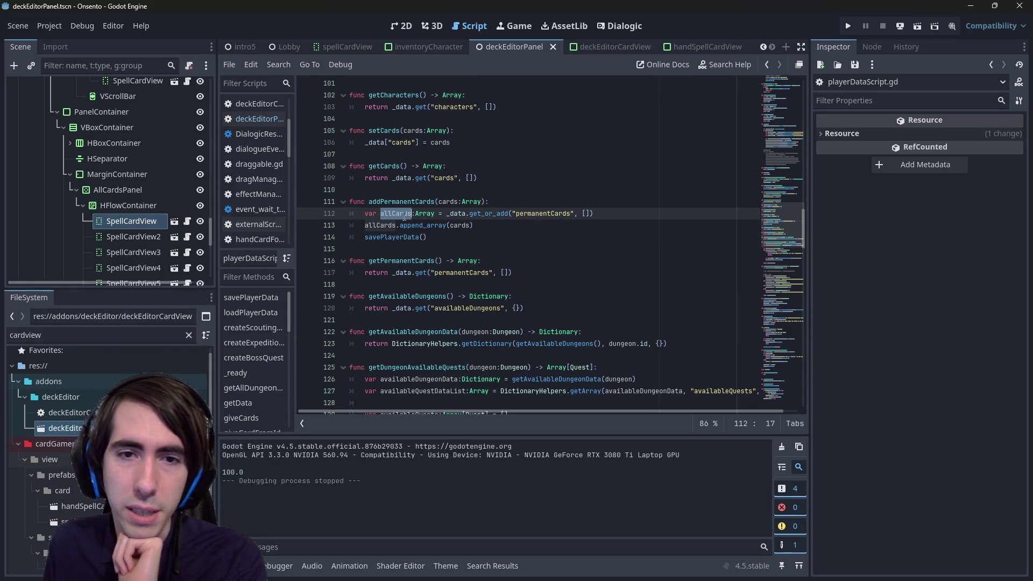
double_click(463, 229)
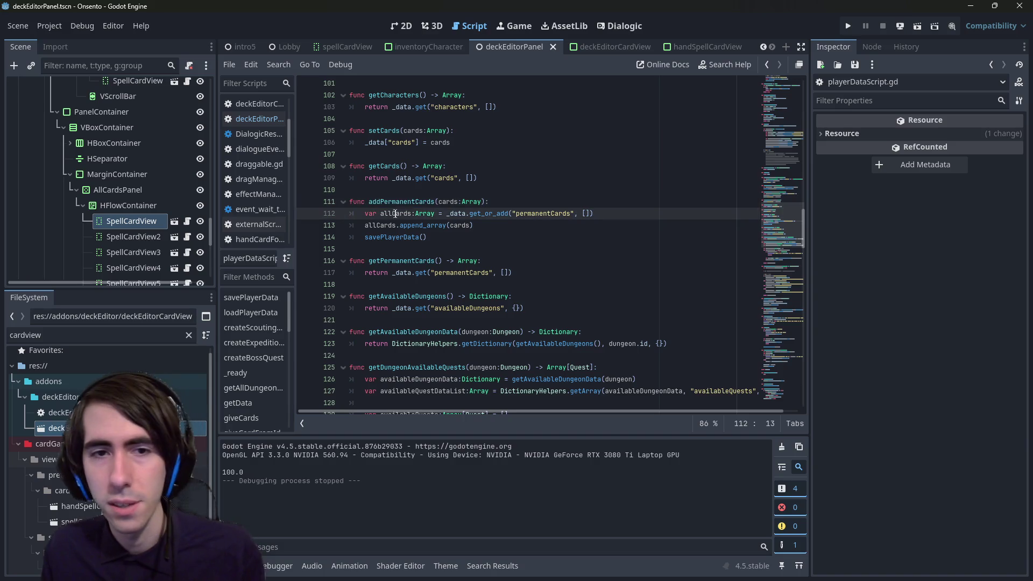
left_click(626, 214)
key("Return")
type("for cards")
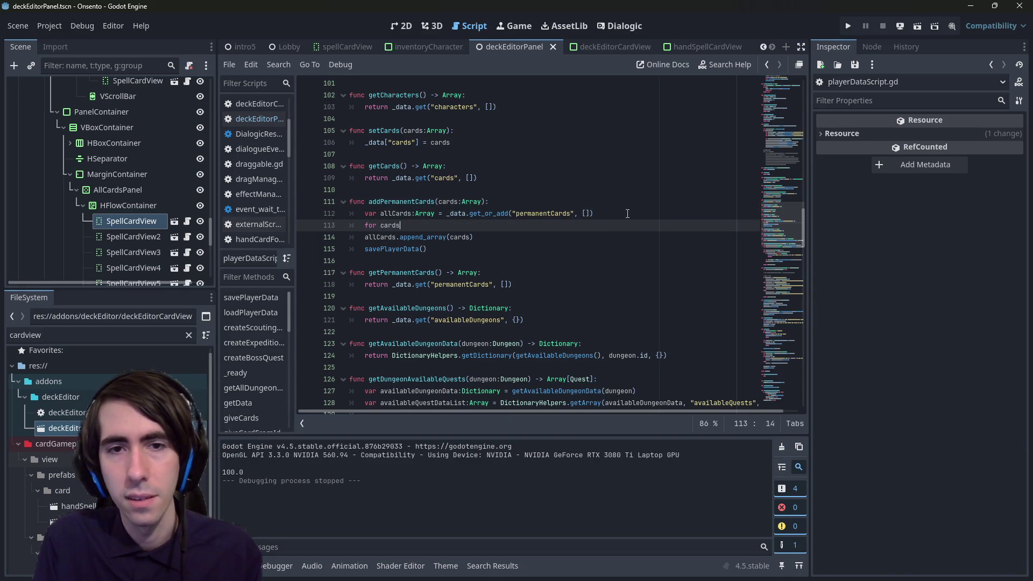
key("BackSpace")
type("in cards")
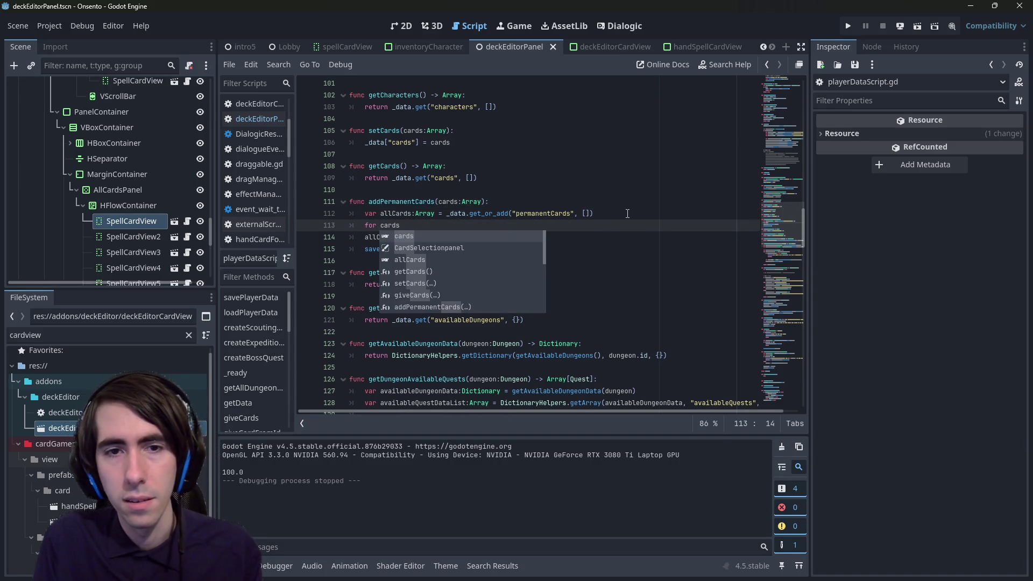
type(":")
key("Return")
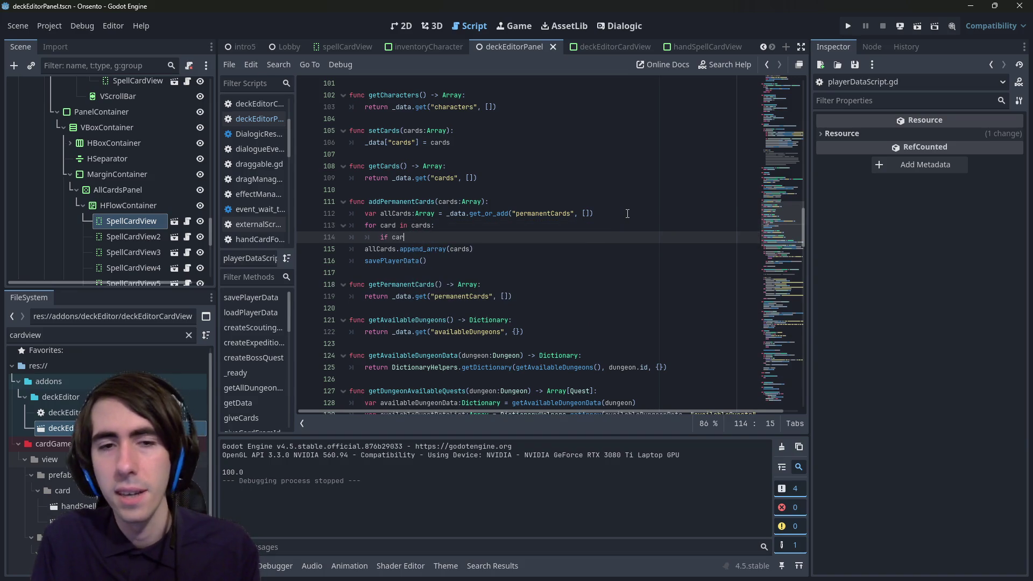
Step: Inside the loop, add an 'if card is Dictionary:' check
type("d is Dictionar")
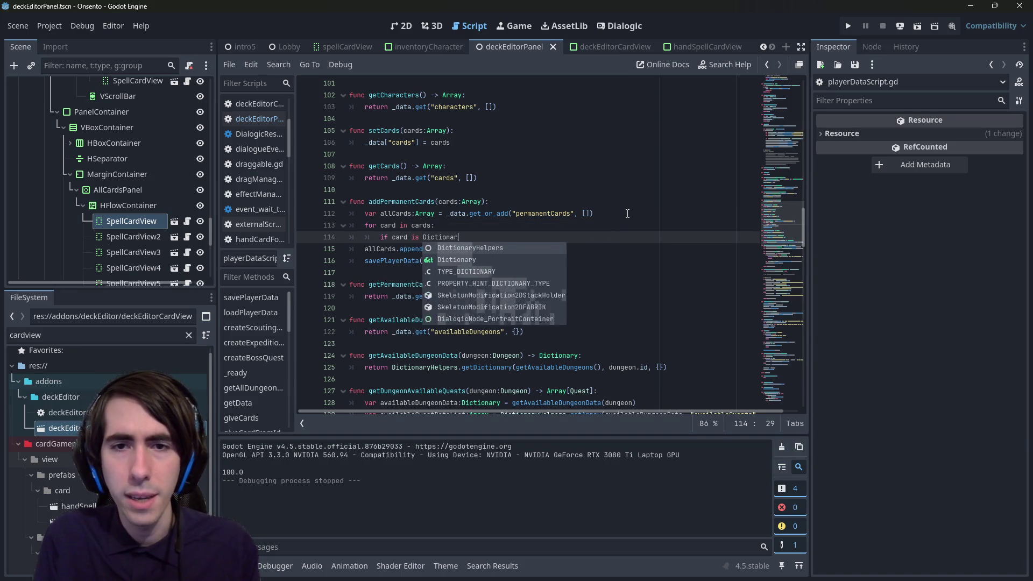
key("Return")
key("BackSpace")
key("BackSpace")
key("BackSpace")
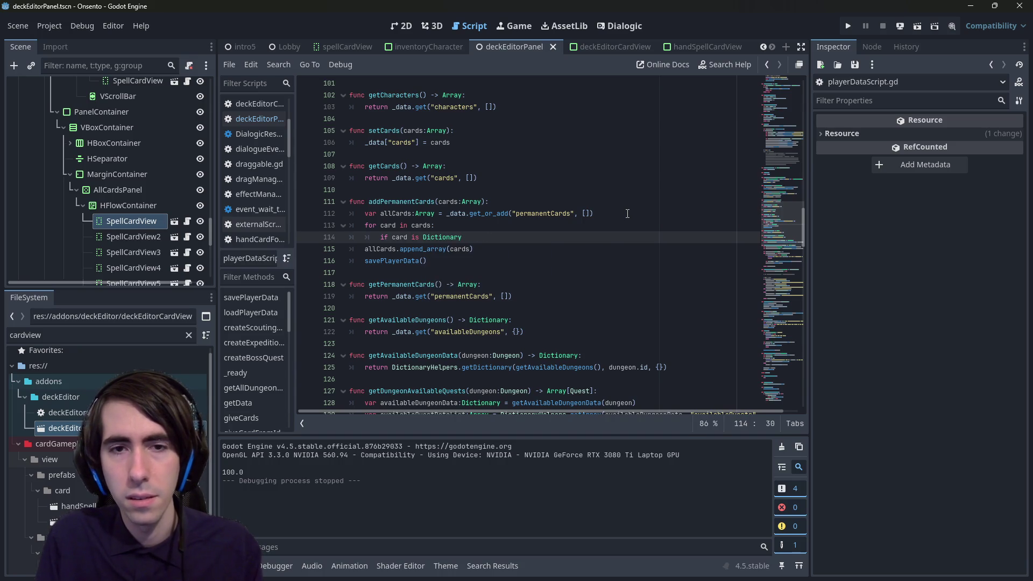
key("Return")
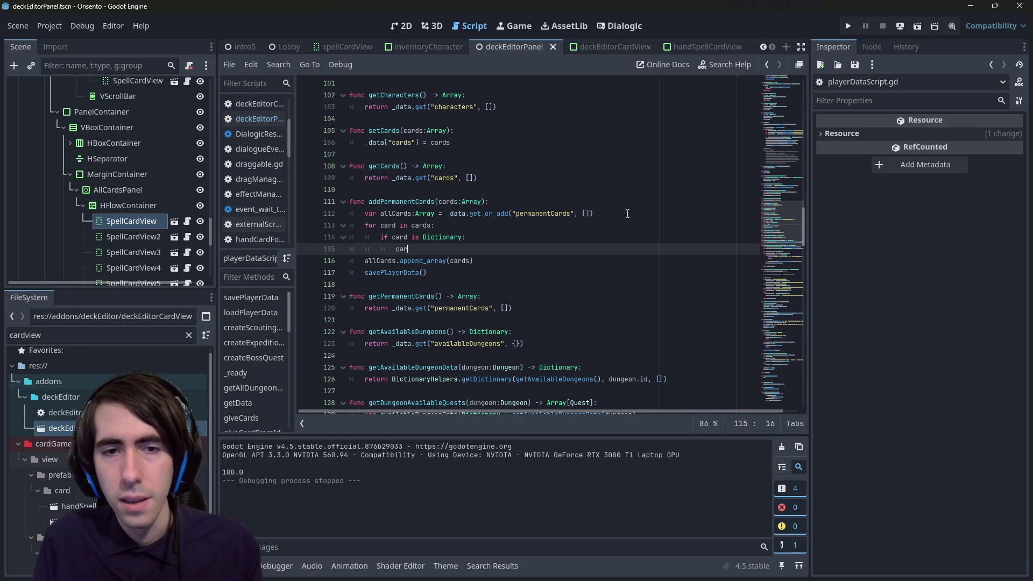
Step: Add a card.get("id") lookup inside the Dictionary check
type("d")
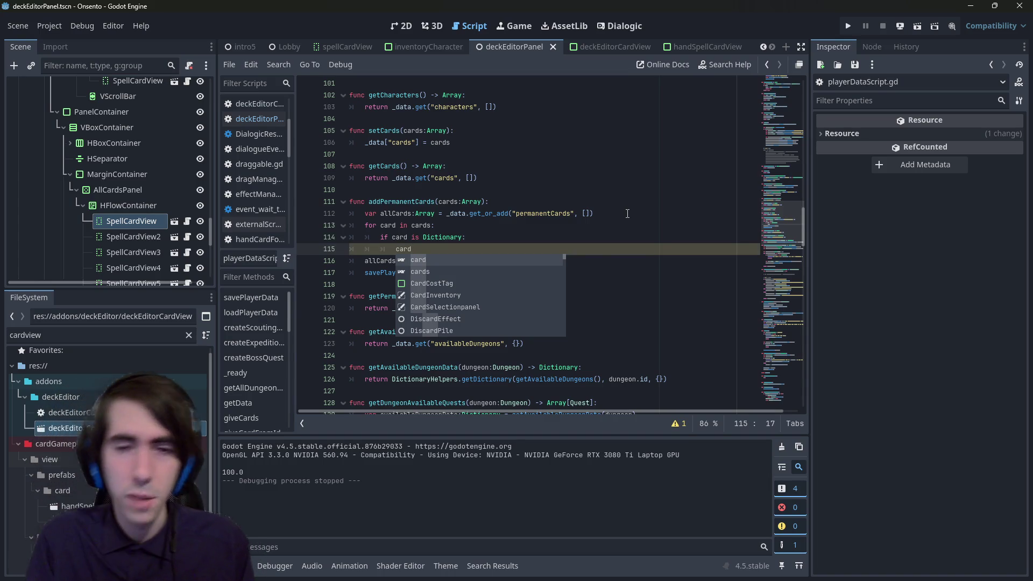
type(".get")
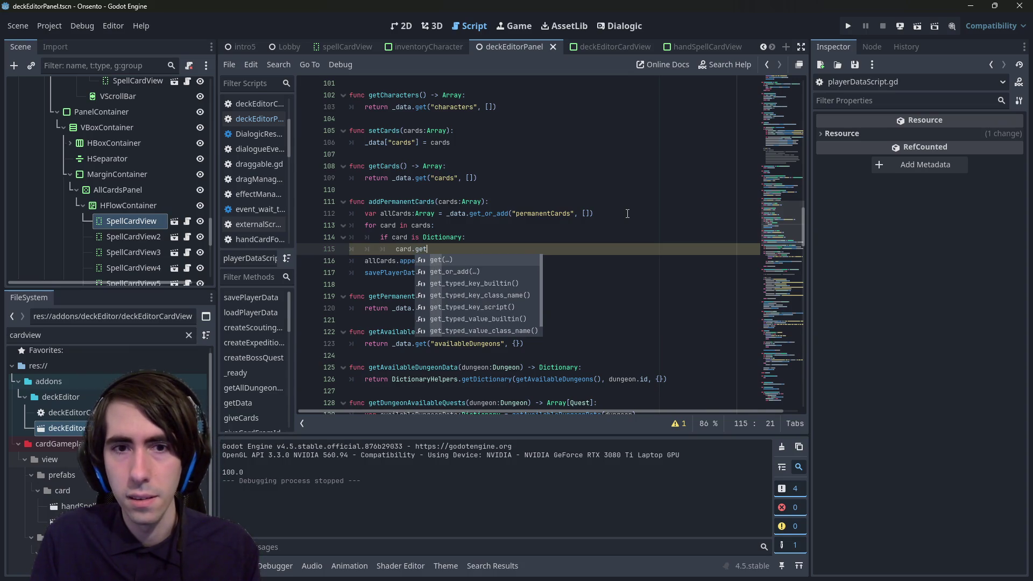
type("(\"")
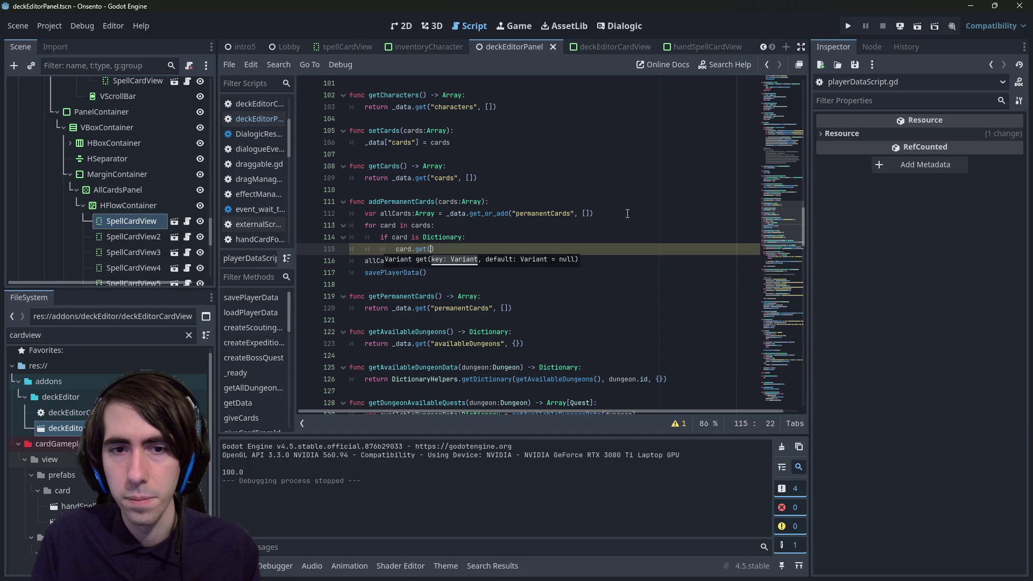
key("BackSpace")
key("BackSpace")
key("BackSpace")
type("[\"id\"")
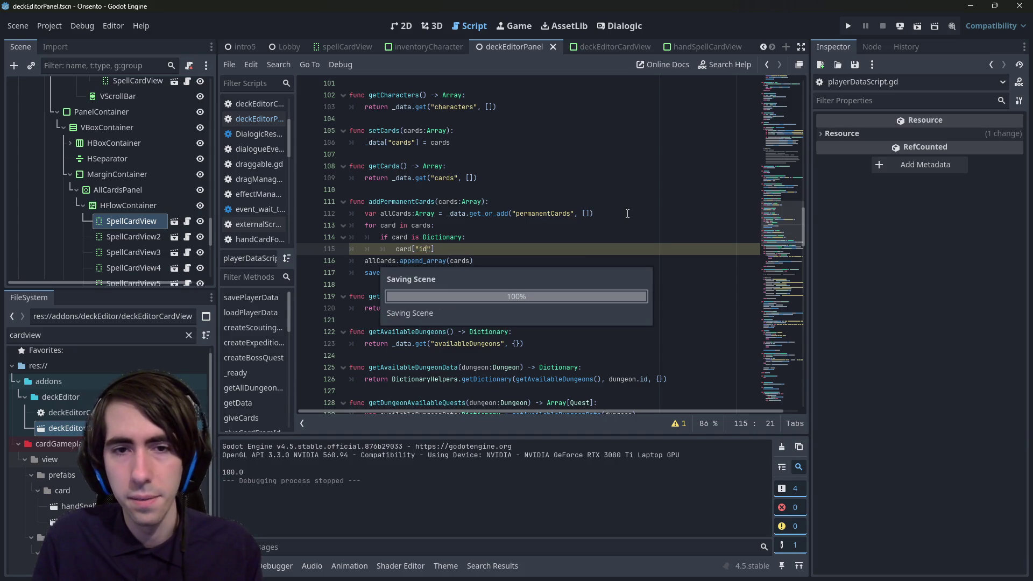
key("BackSpace")
type(".get(")
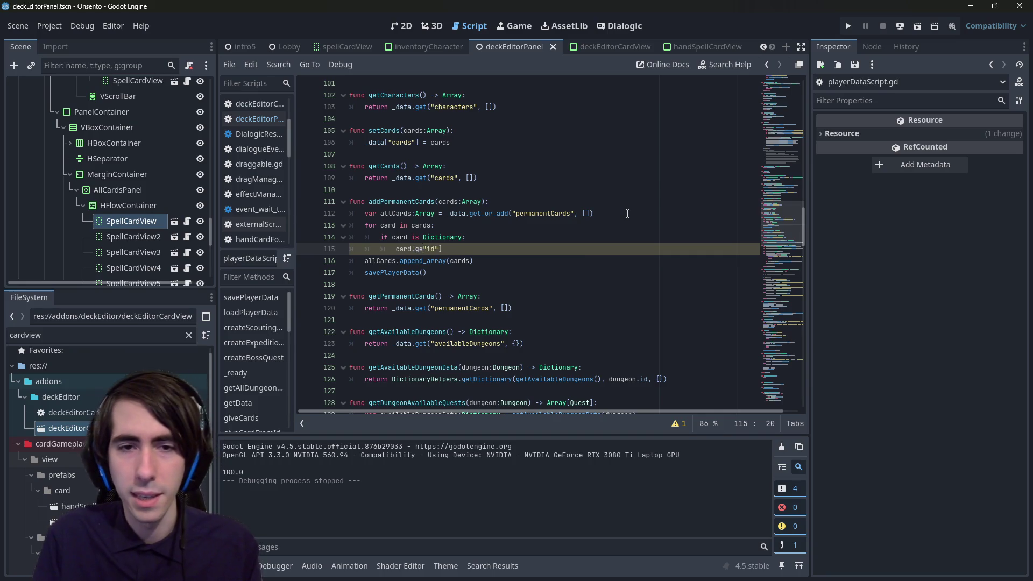
key("End")
key("BackSpace")
type(")")
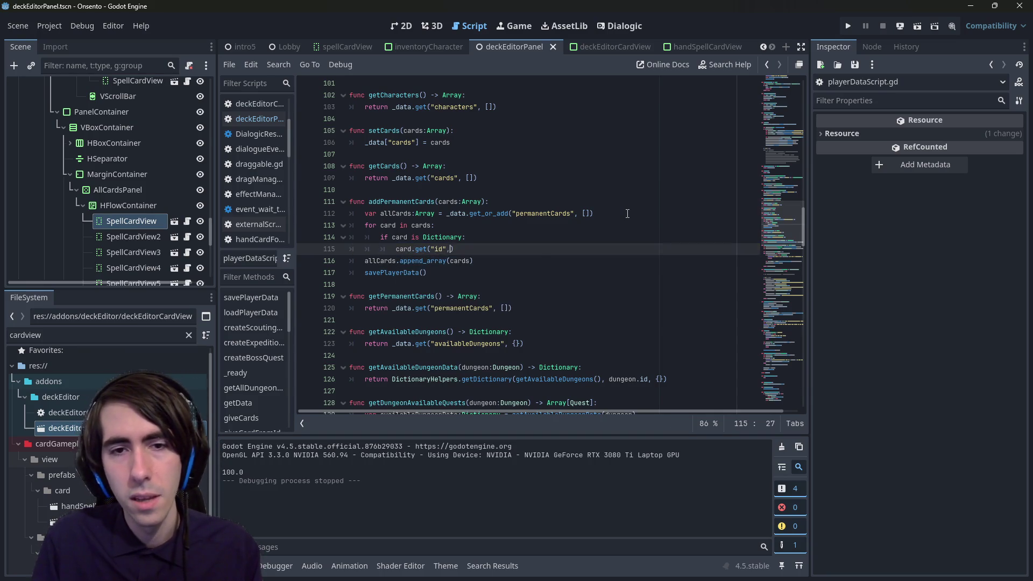
key("Left")
key("Return")
key("Up")
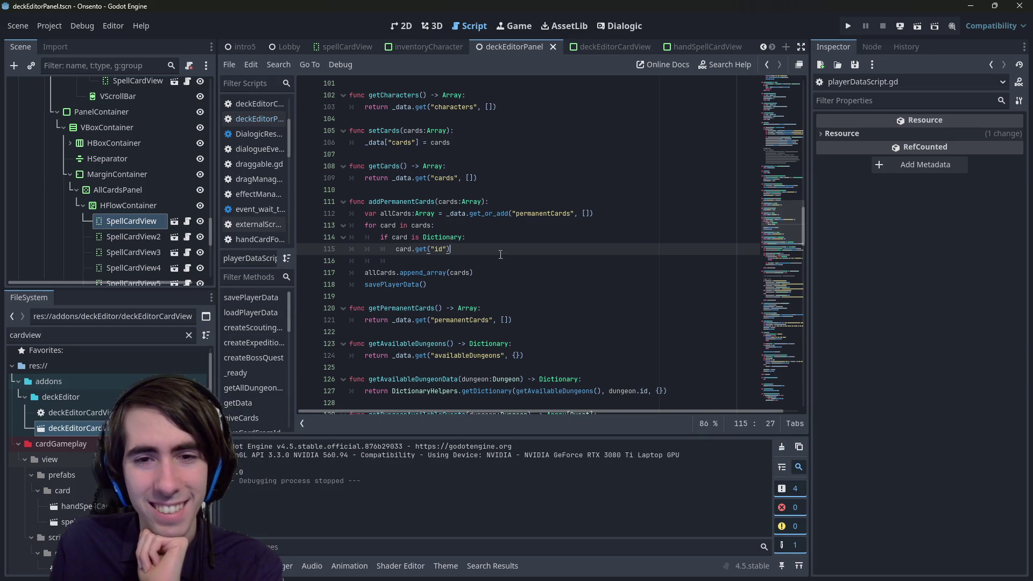
Step: Delete the card-id loop on lines 113–115 from addPermanentCards
left_click_drag(486, 245, 323, 240)
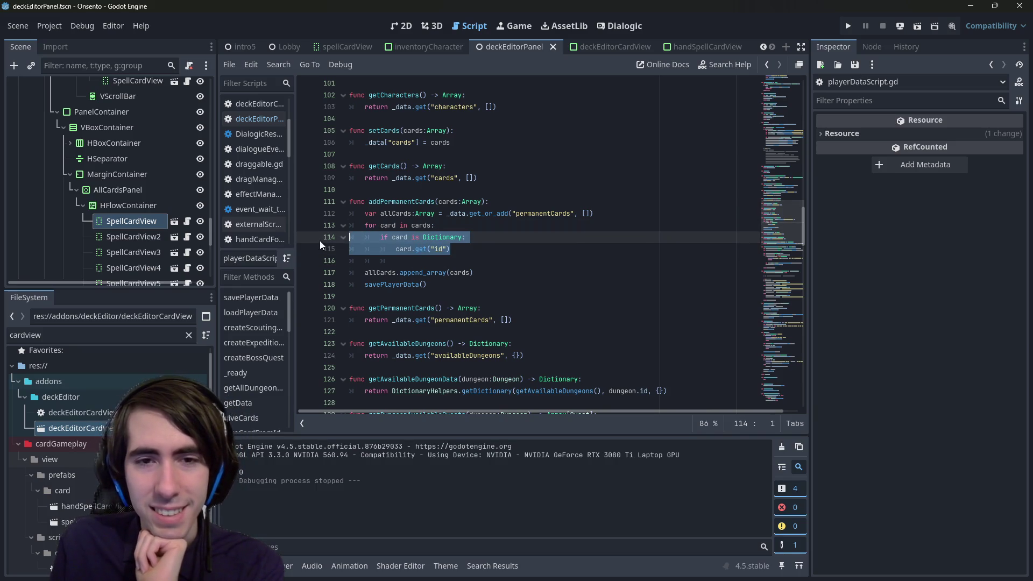
double_click(536, 215)
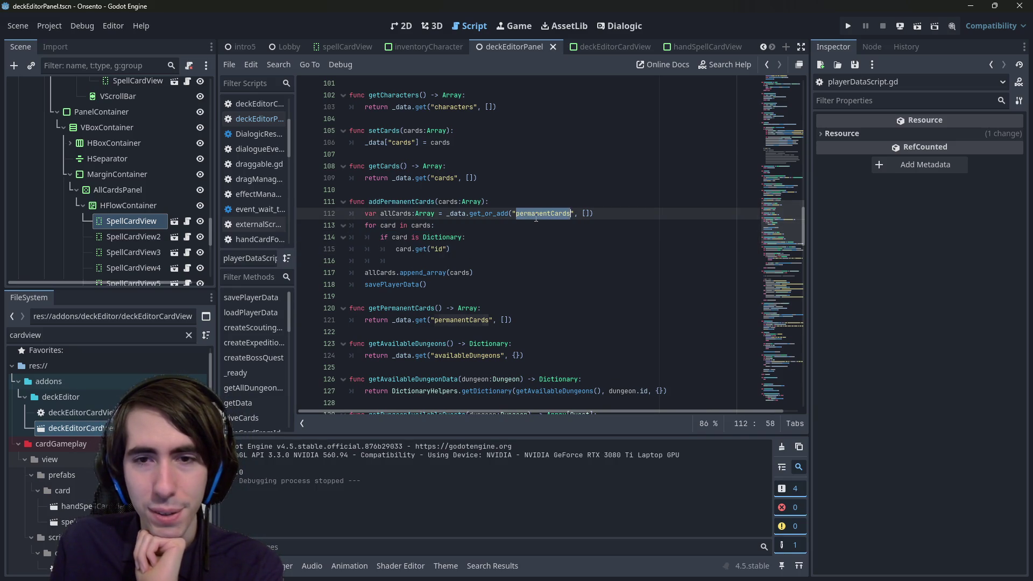
double_click(587, 213)
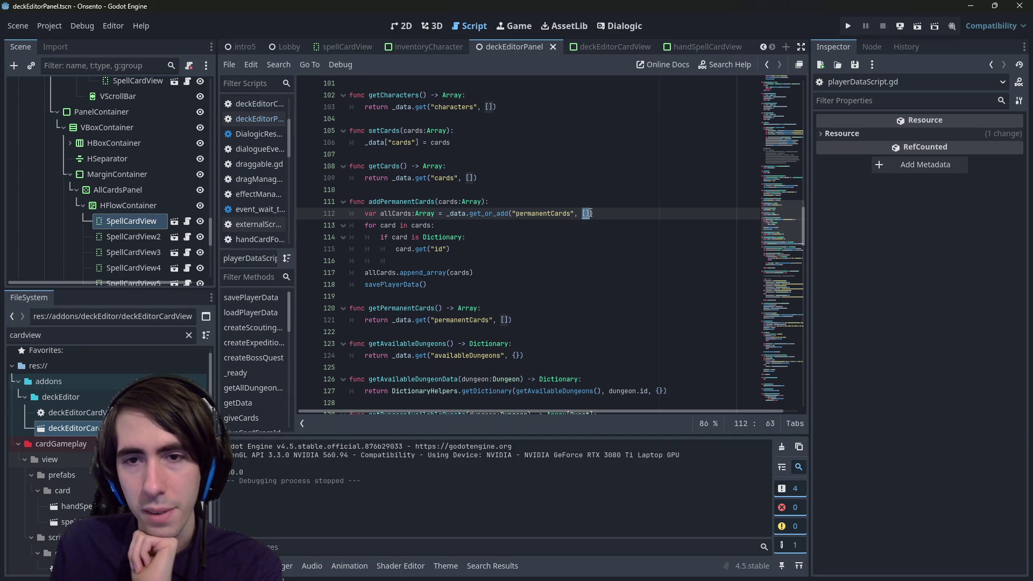
key("Down")
key("Down")
key("Down")
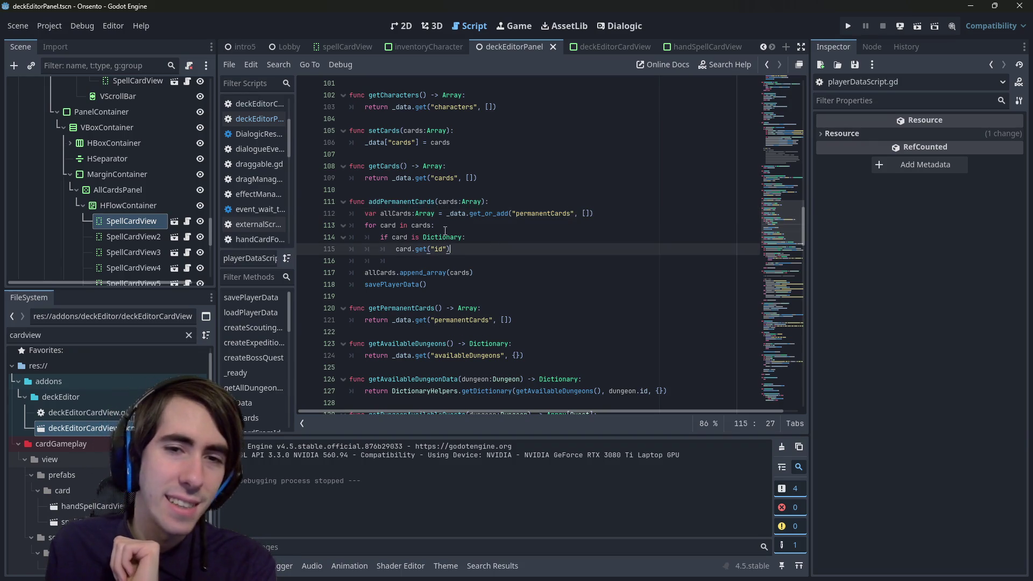
mouse_move(594, 248)
left_mouse_down()
mouse_move(301, 214)
mouse_move(291, 227)
left_mouse_up()
key("BackSpace")
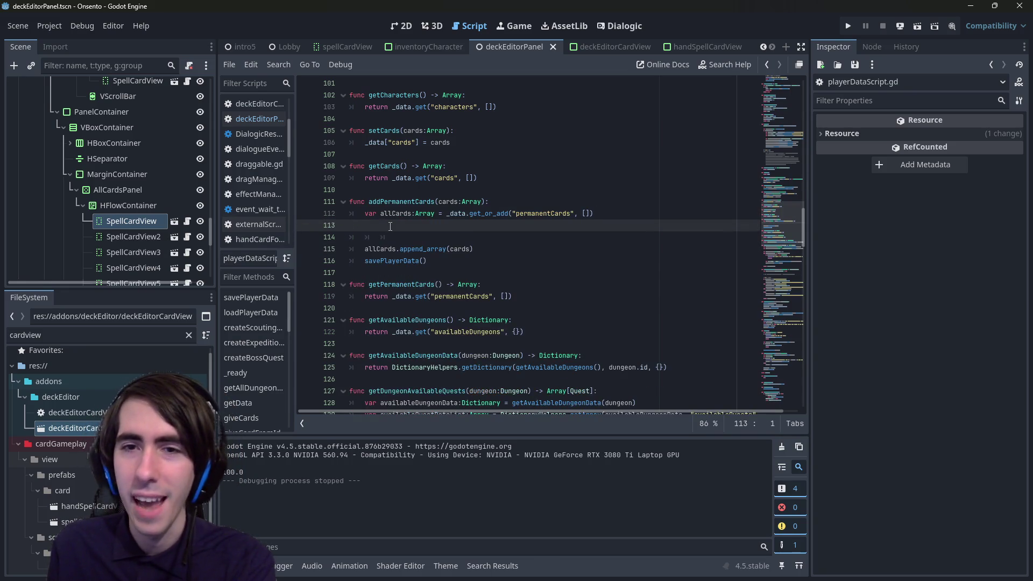
Step: Indent the empty line 113, save, and start typing 'allCards.'
key("Tab")
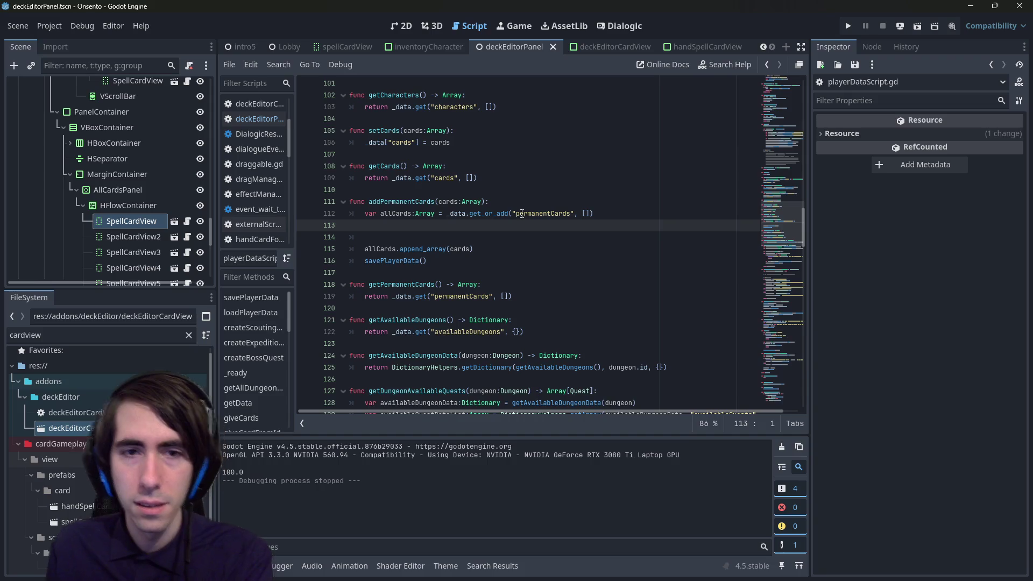
key("ctrl+s")
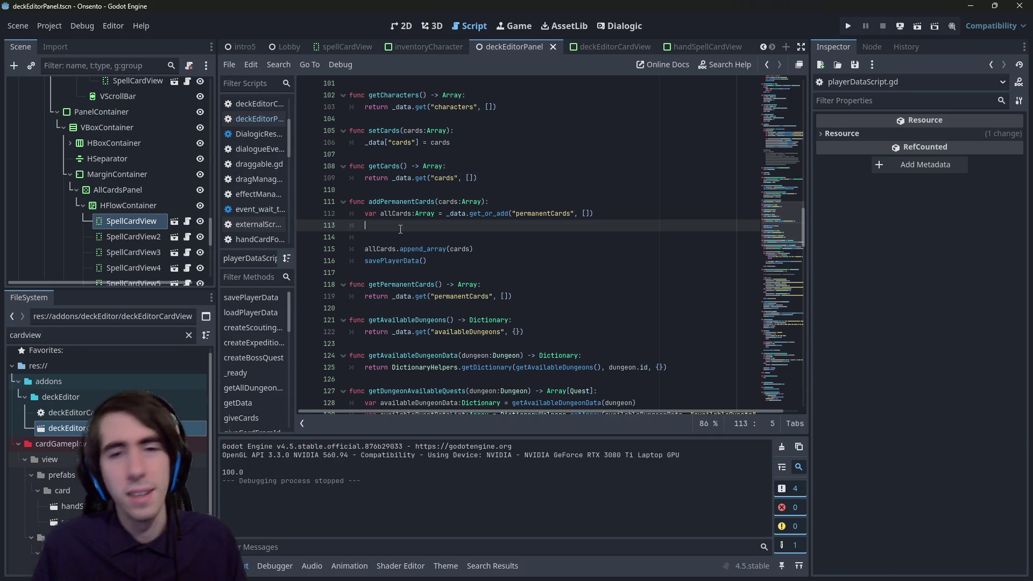
type("allCards.")
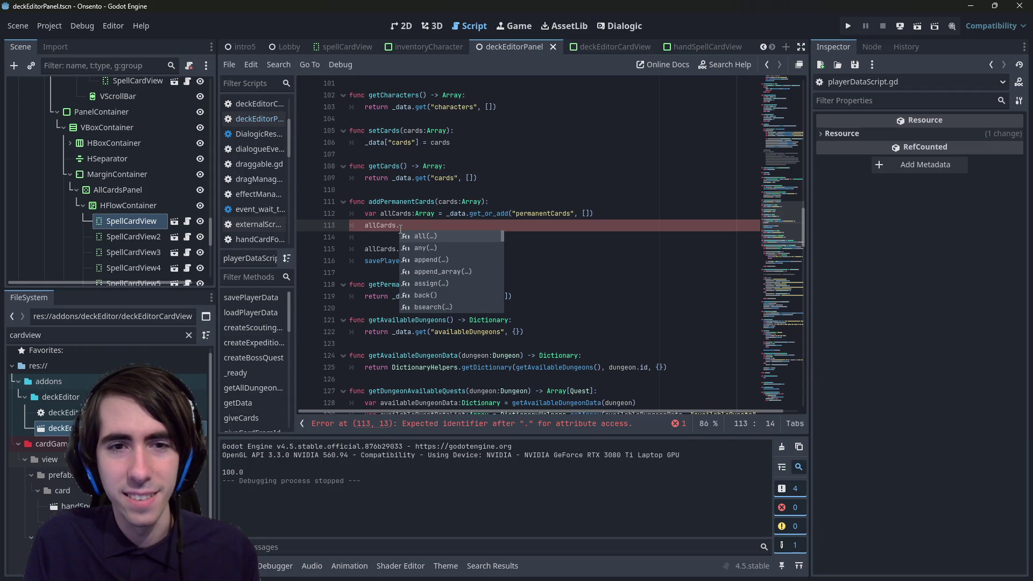
Step: Add an allCards.append call under a new 'for card:Dictionary in cards:' loop and save
type("appen")
key("Return")
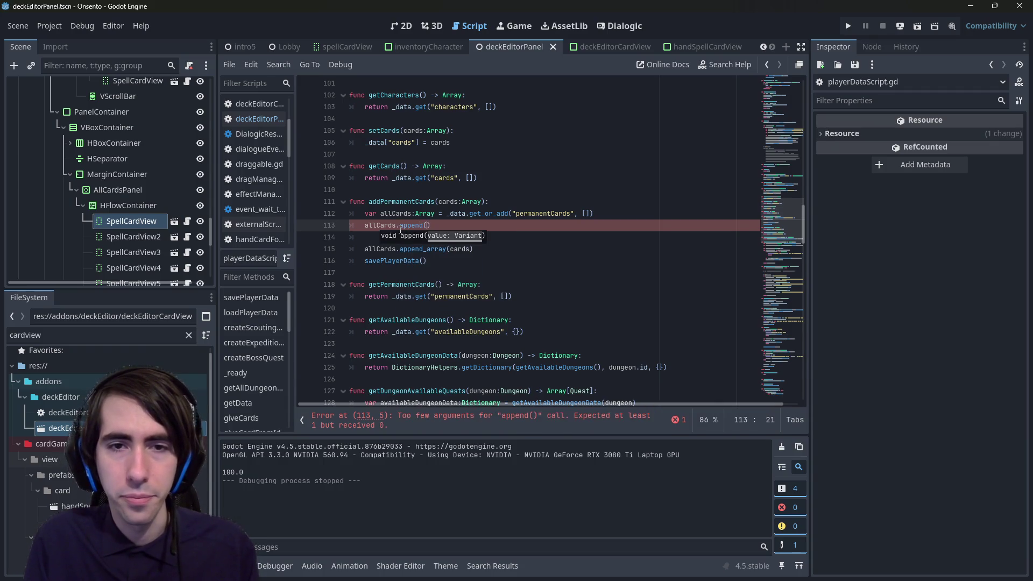
key("Escape")
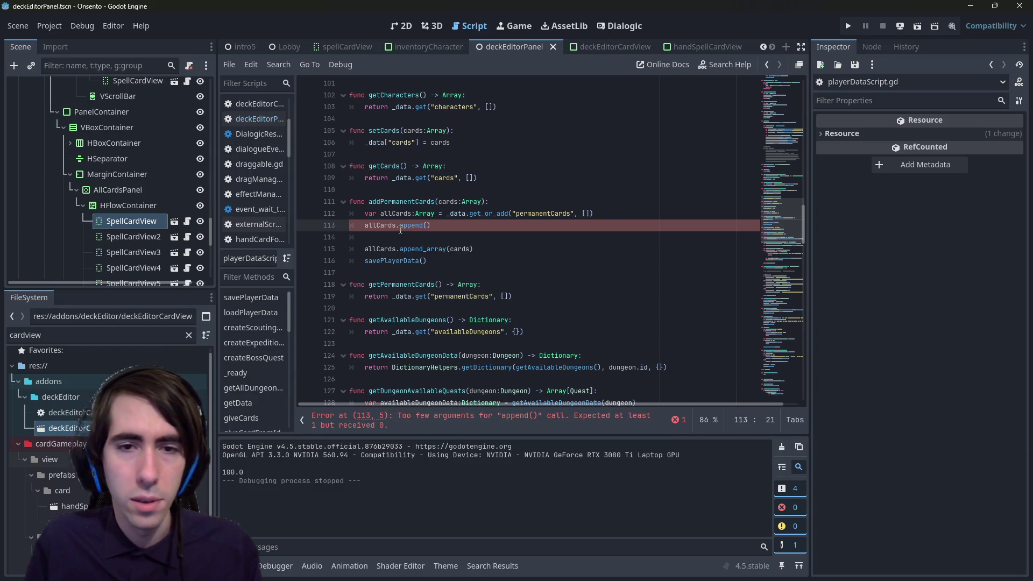
left_click(602, 217)
key("Return")
type("for card in car")
key("BackSpace")
type("ds:")
key("Left")
type(":Dictionary")
key("ctrl+s")
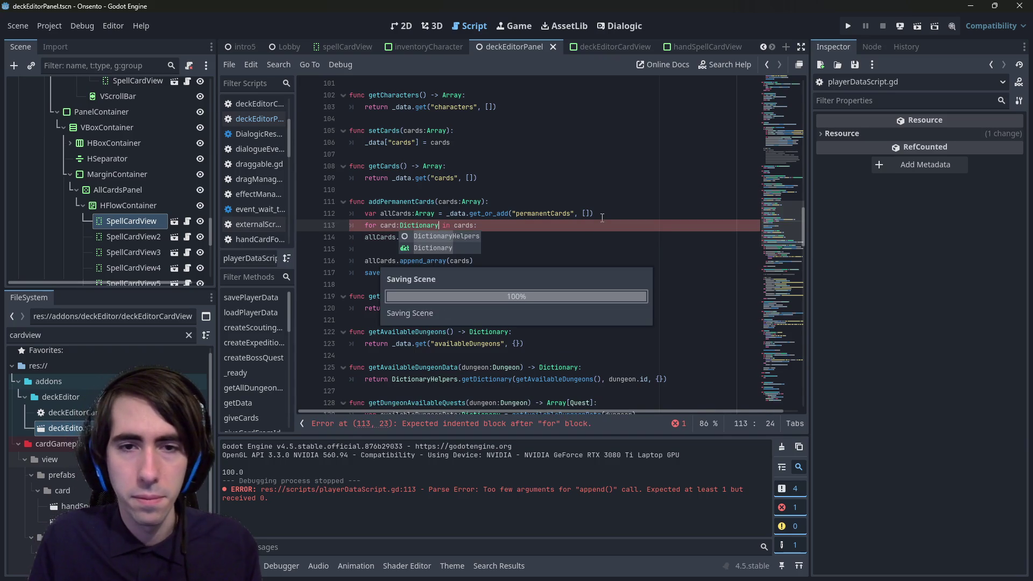
key("Escape")
Step: Inside the loop, declare 'var cardId:String = card.get("id", null)' and save
key("Down")
key("Tab")
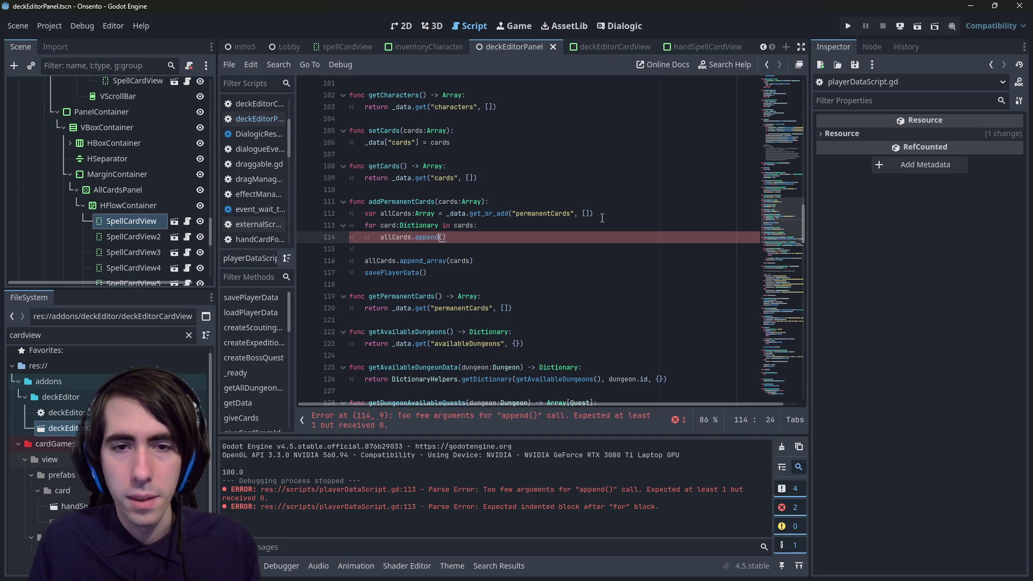
key("Escape")
key("Up")
key("End")
key("Return")
type("var ")
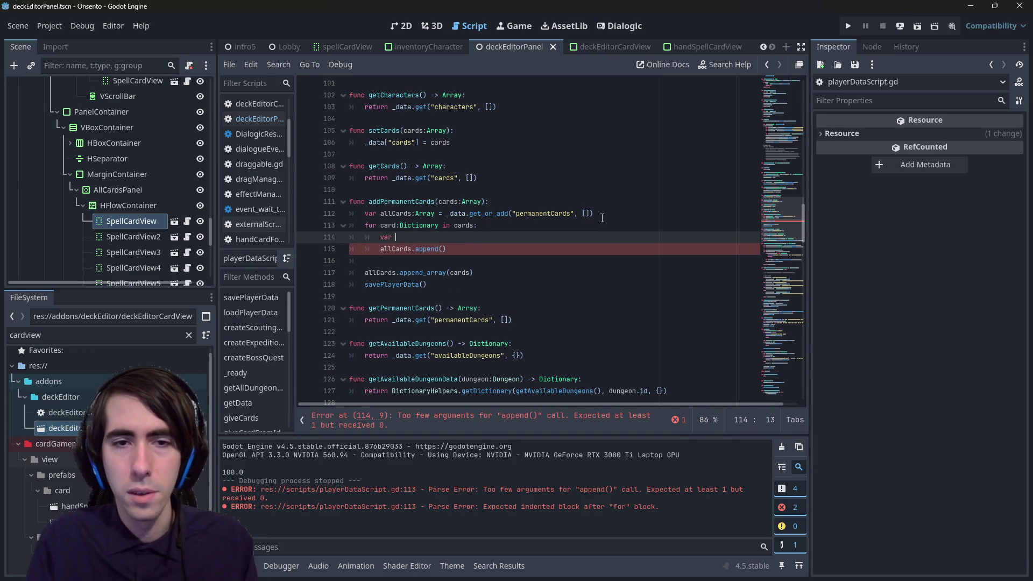
type("cardId:S = car")
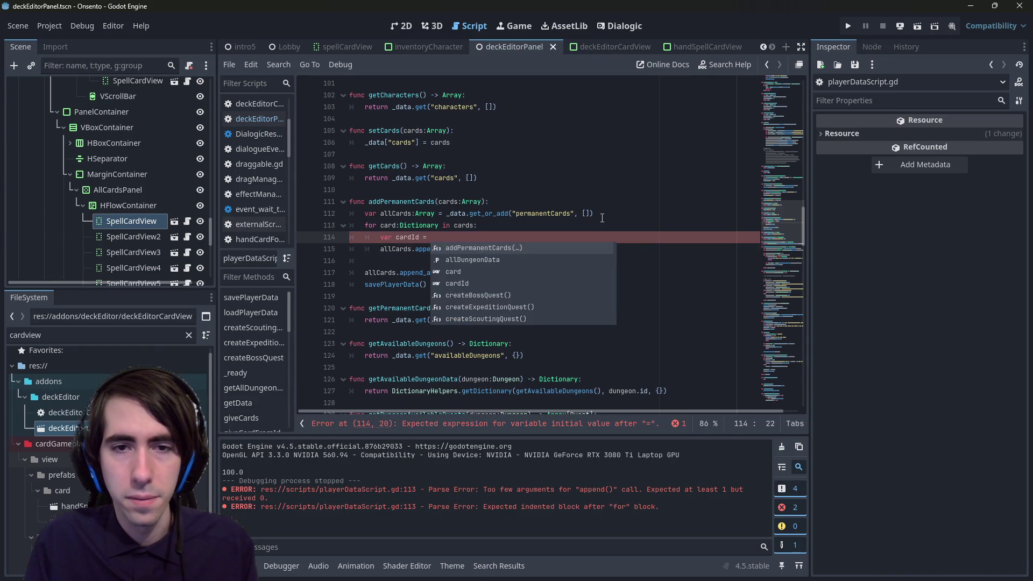
type("d")
key("Left")
key("Left")
key("Left")
type(":S")
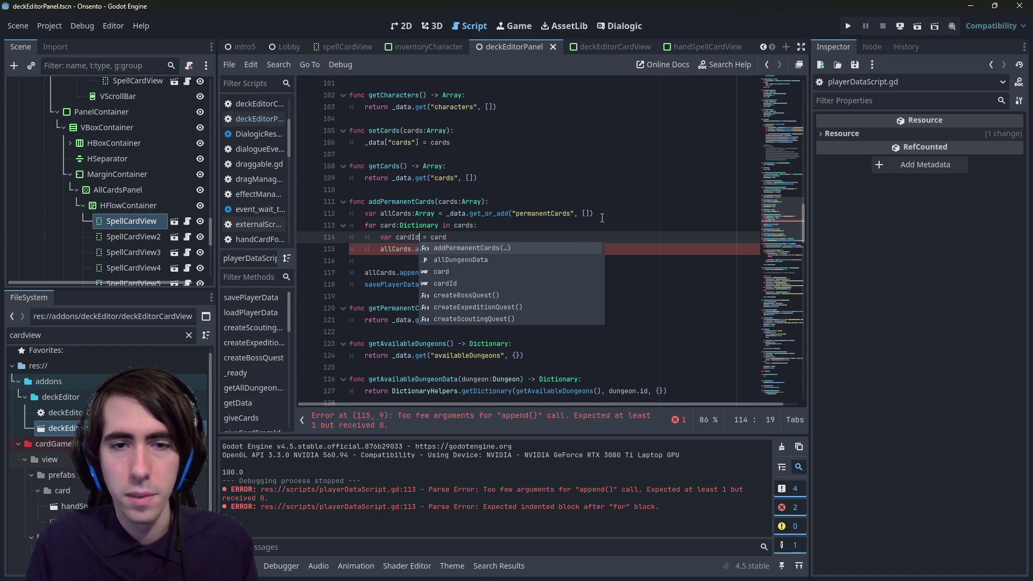
type("tring")
key("Down")
key("Return")
key("ctrl+s")
key("End")
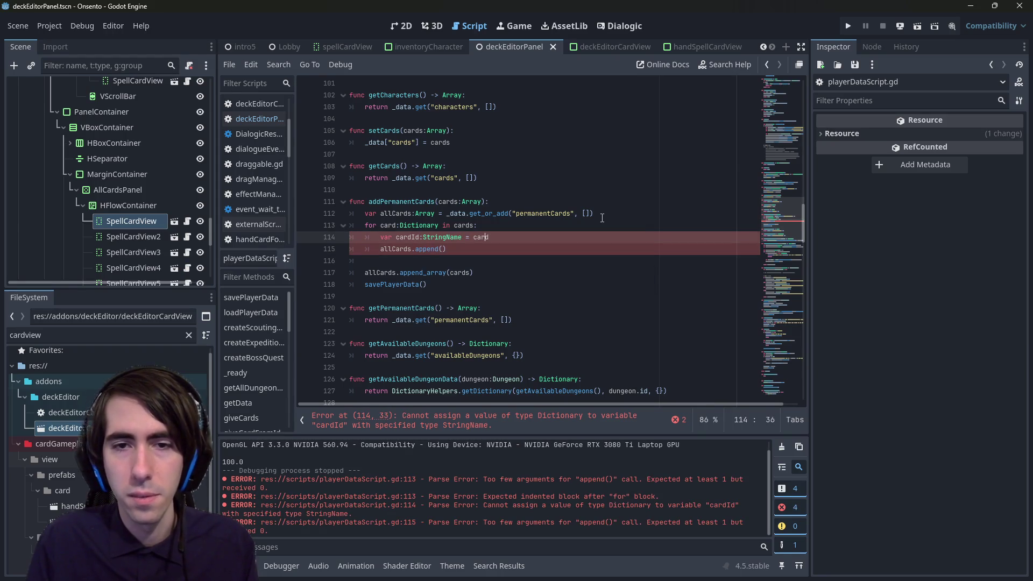
key("End")
type(".get(\"id\", null")
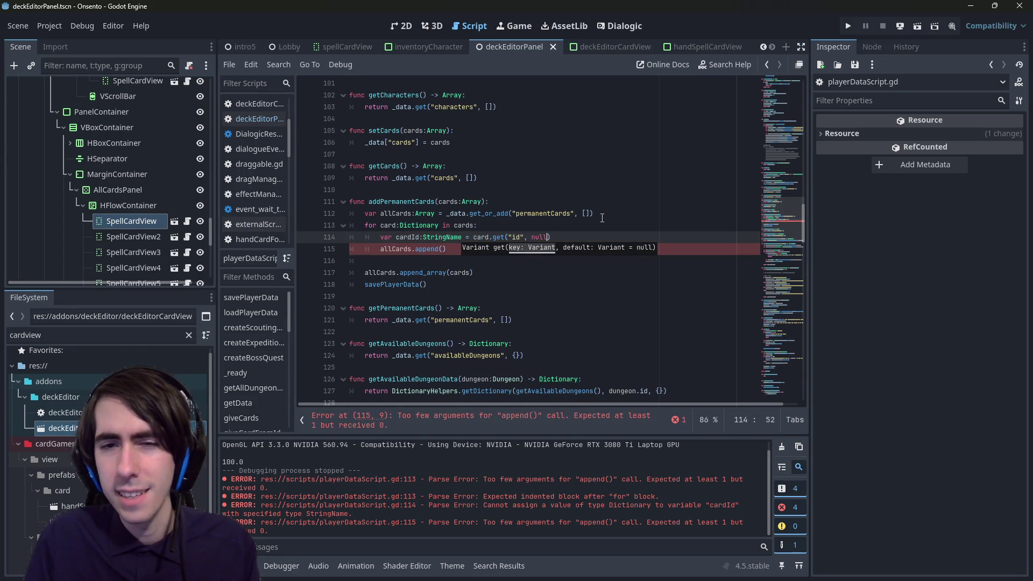
key("ctrl+s")
Step: Wrap allCards.append(cardId) in 'if cardId != null:', delete the append_array line, and save
key("Return")
key("Up")
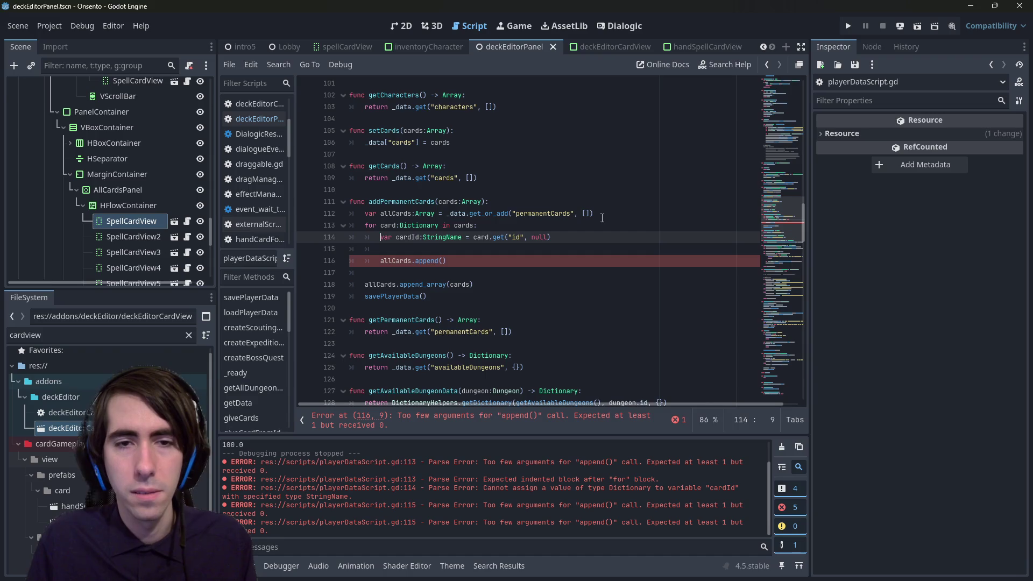
key("Down")
type("if ")
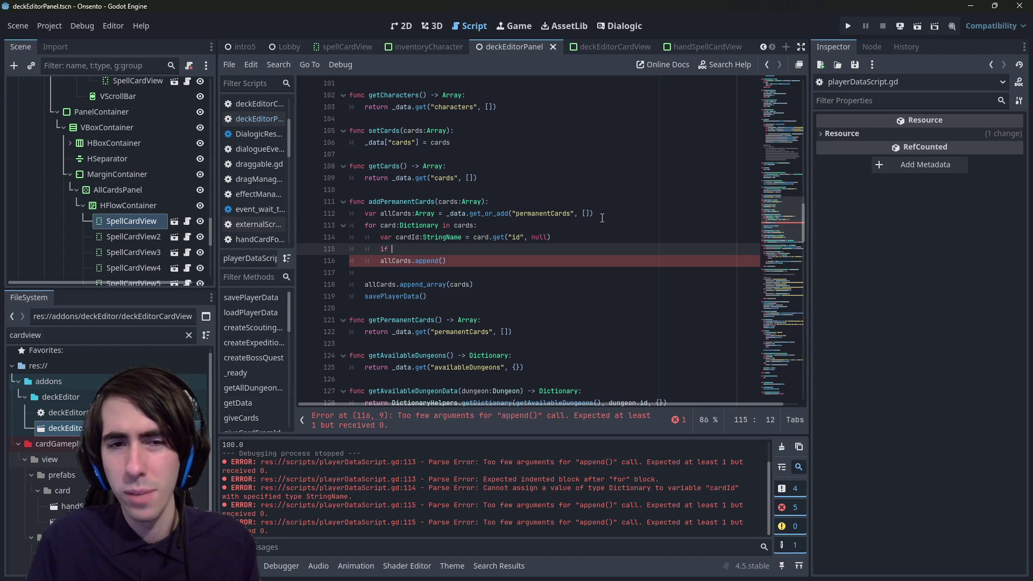
type("cardId != null:")
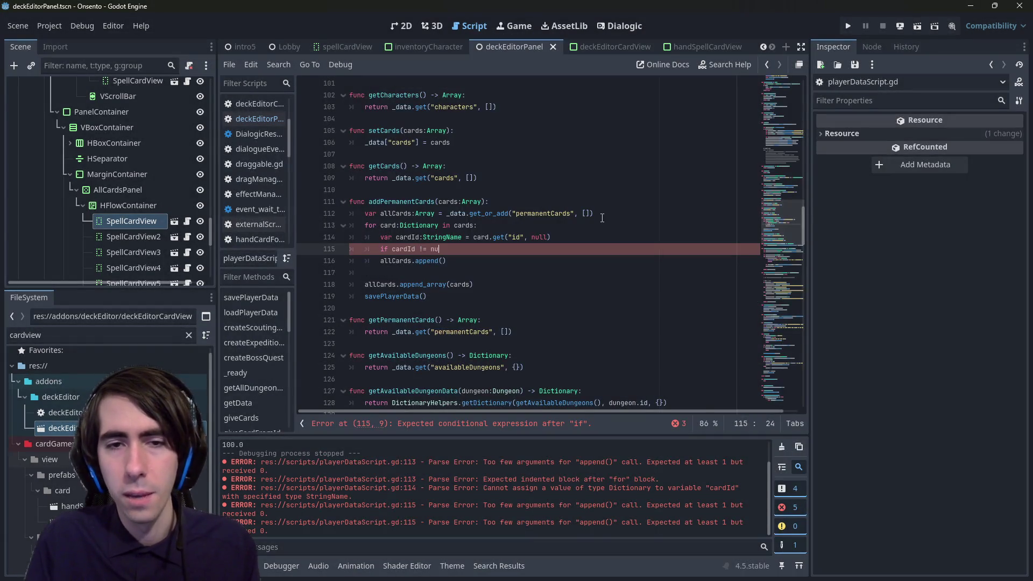
key("Down")
key("Left")
type("cardId")
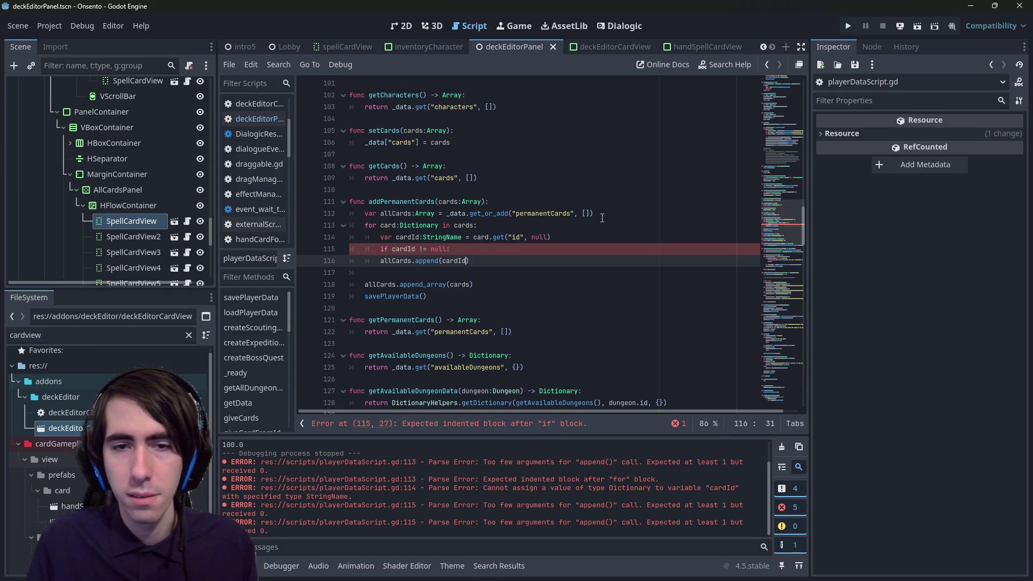
key("Home")
key("Home")
key("Tab")
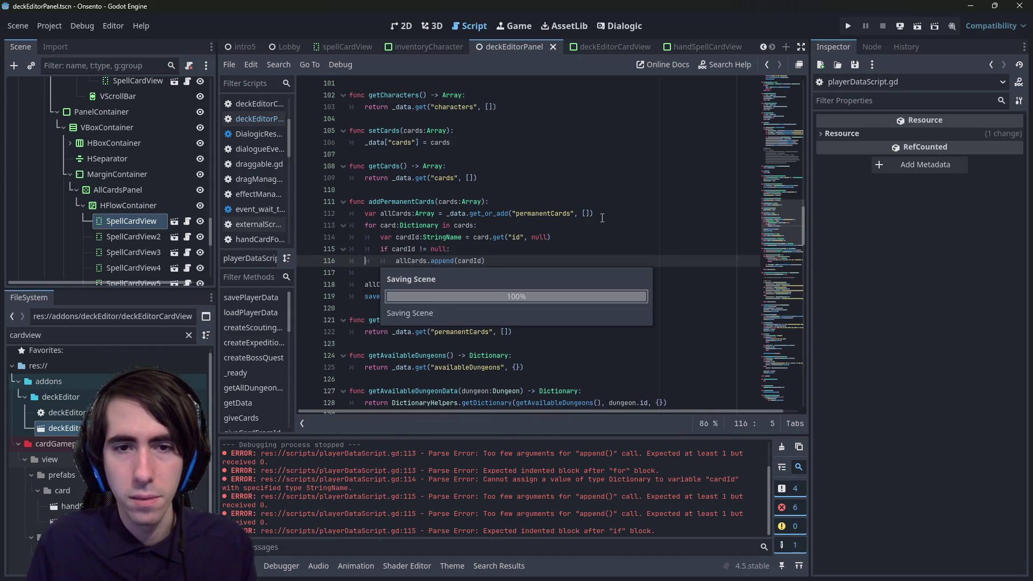
triple_click(501, 285)
key("BackSpace")
key("BackSpace")
key("ctrl+s")
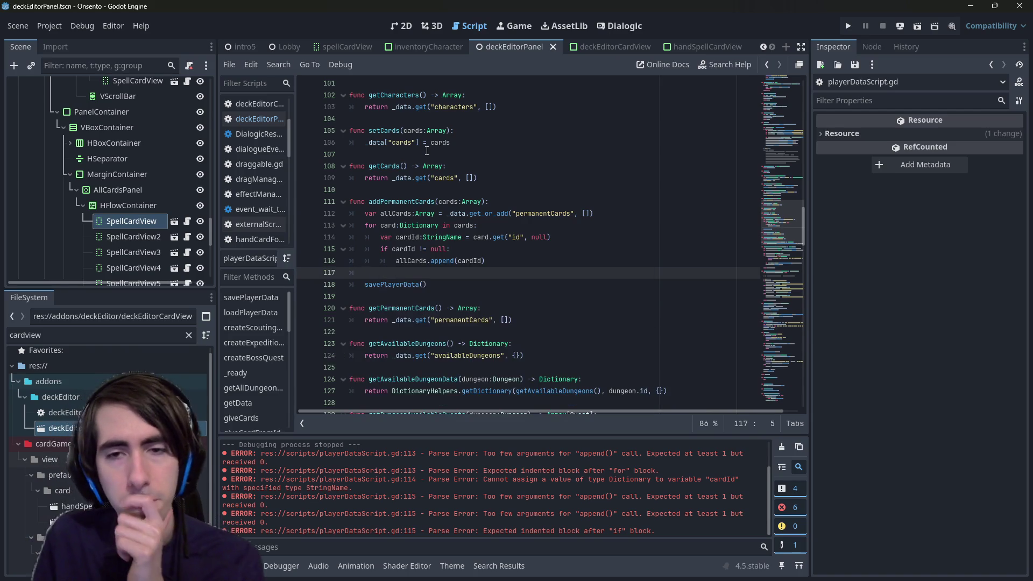
Step: Scroll the script, then search for 'permanentCards' from line 112, finding 5 matches
mouse_move(434, 211)
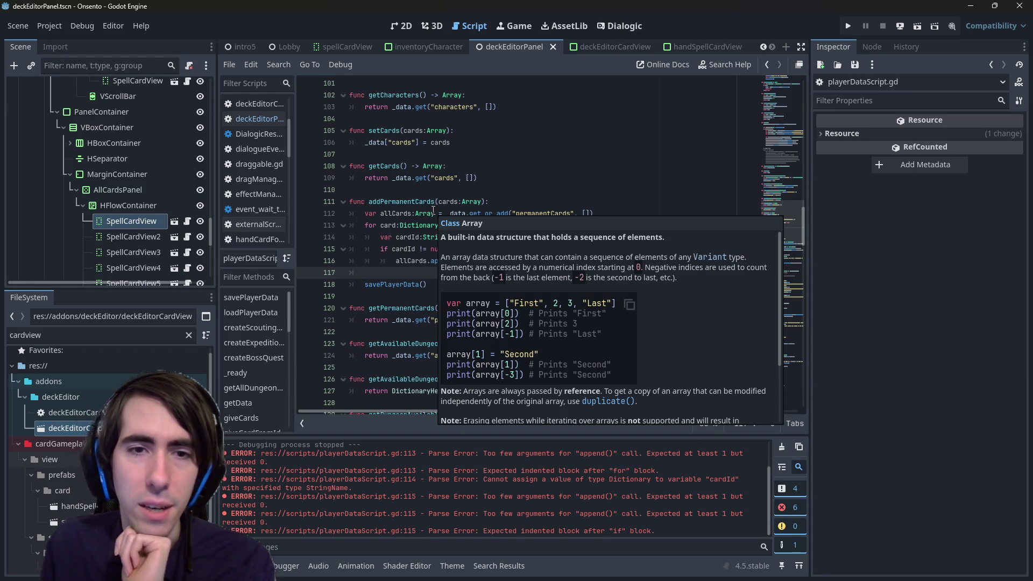
scroll(418, 226, "down", 5)
scroll(418, 227, "down", 11)
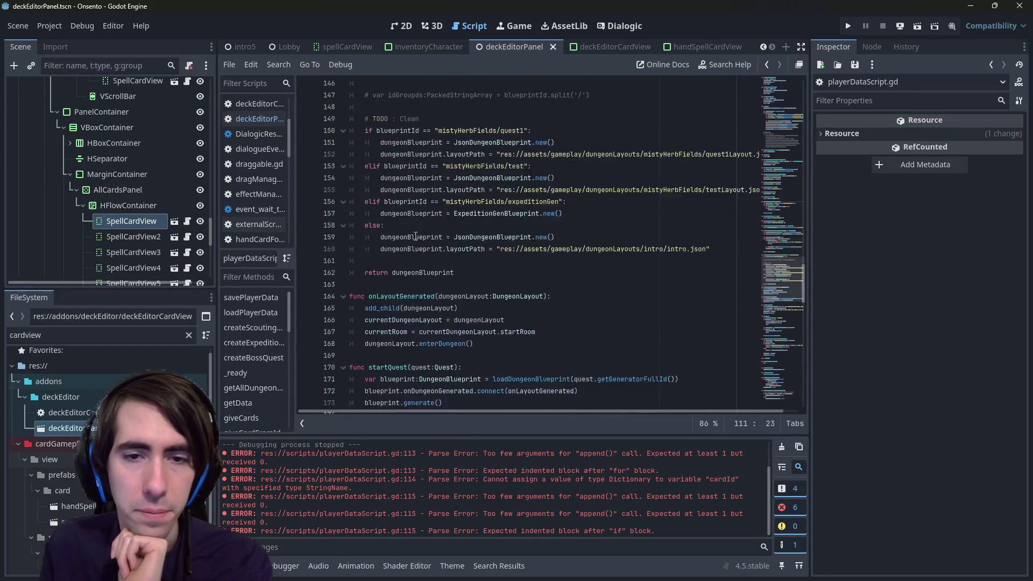
scroll(417, 239, "down", 7)
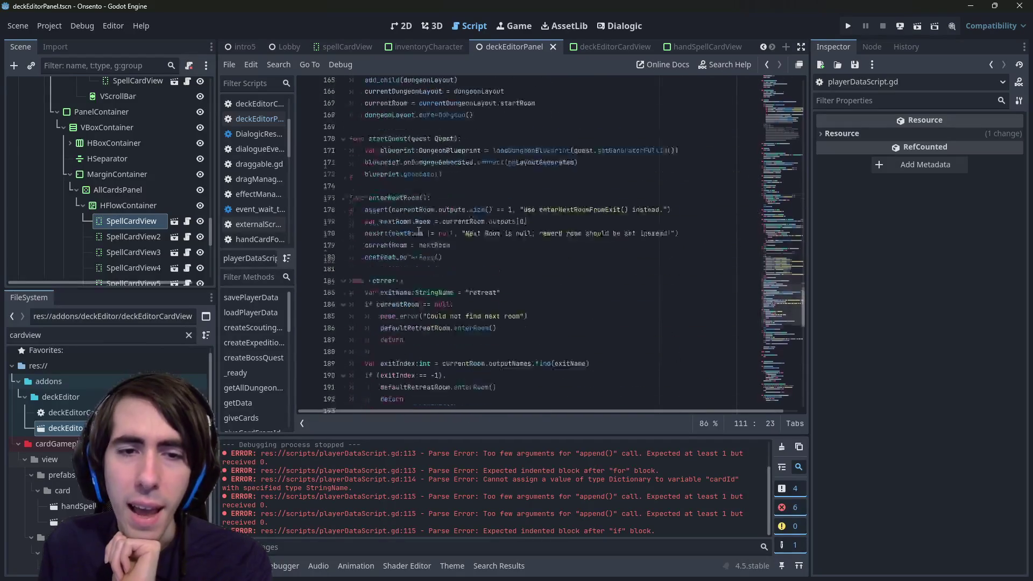
scroll(419, 230, "down", 1)
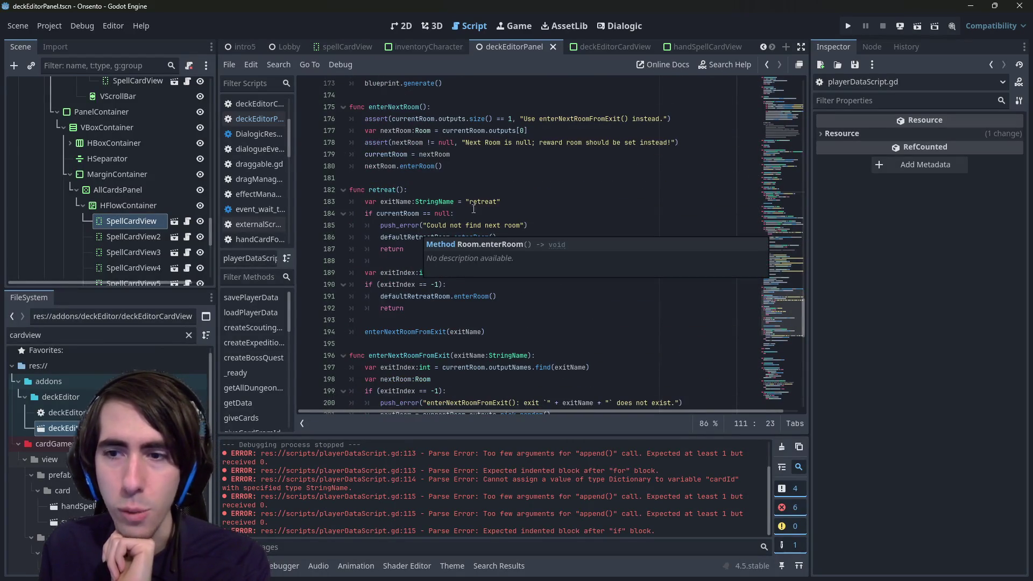
scroll(473, 209, "up", 20)
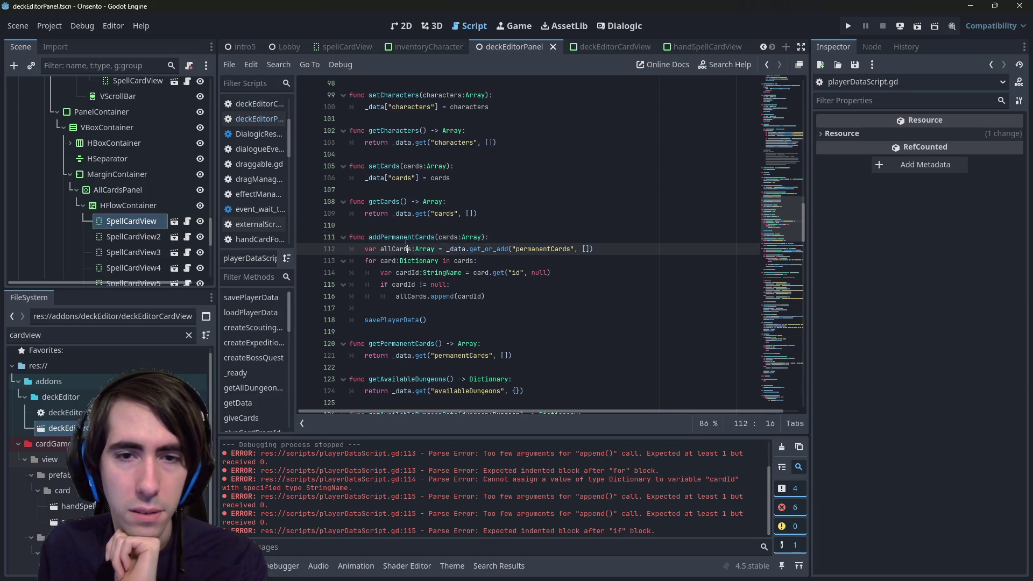
scroll(403, 189, "up", 2)
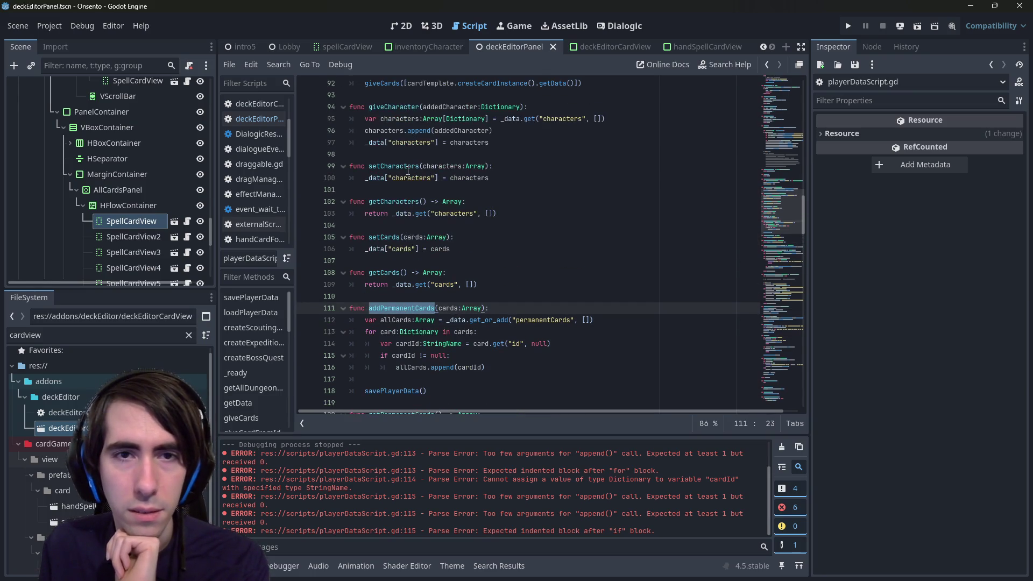
scroll(408, 171, "down", 1)
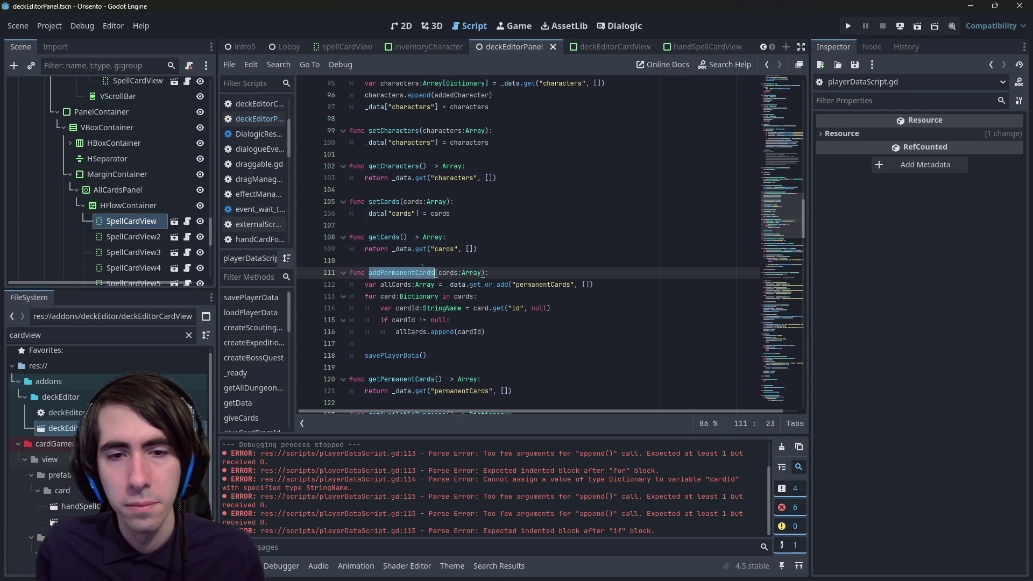
scroll(422, 267, "up", 3)
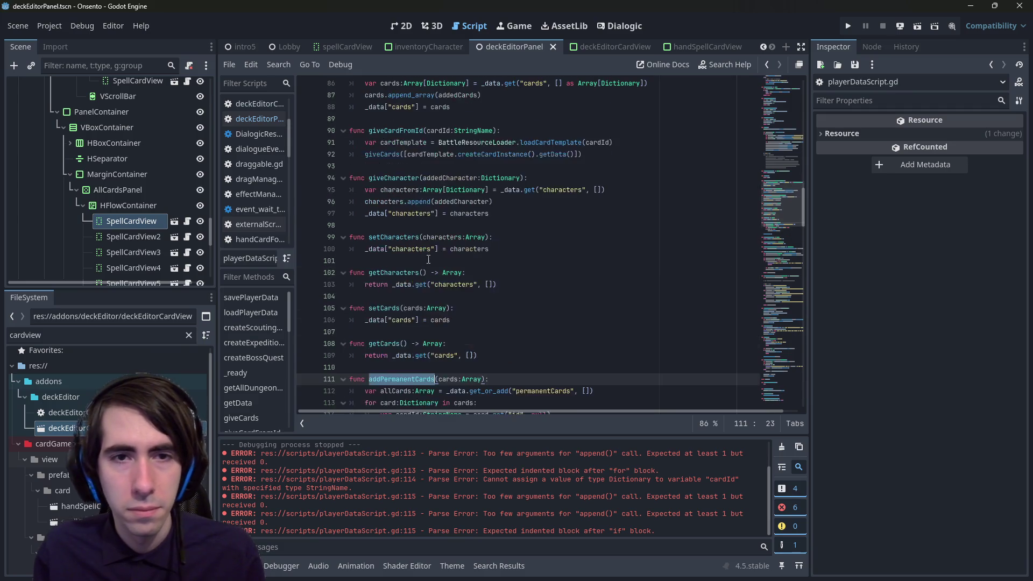
scroll(425, 264, "down", 3)
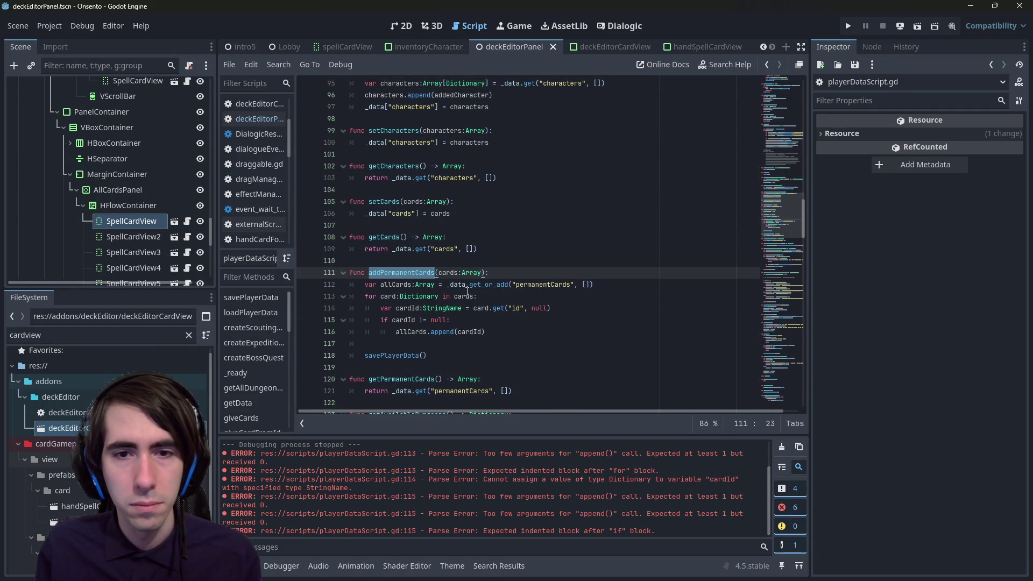
double_click(542, 285)
key("ctrl+f")
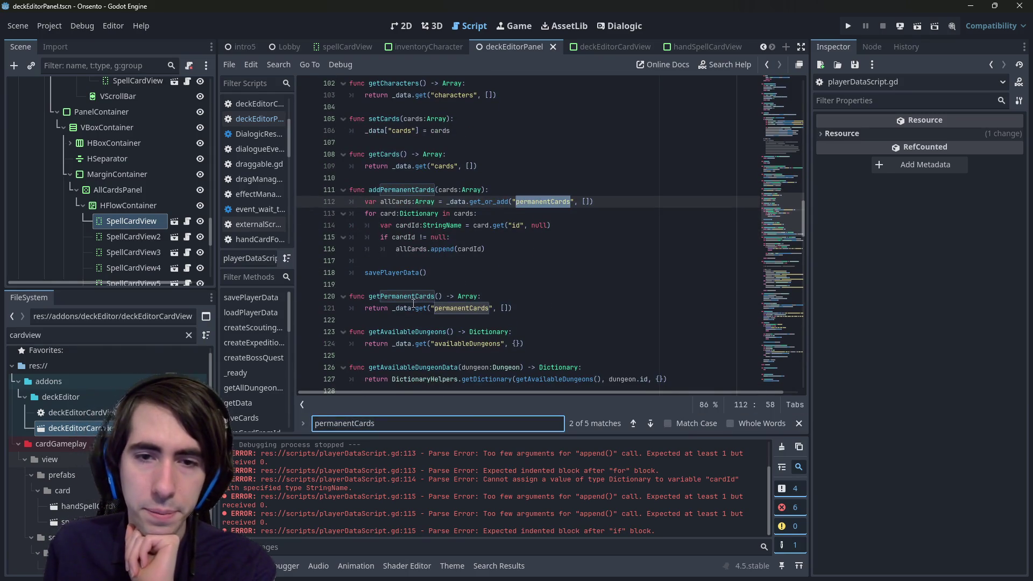
Step: Review the permanentCards matches, including getPermanentCards' default empty array
scroll(413, 304, "down", 1)
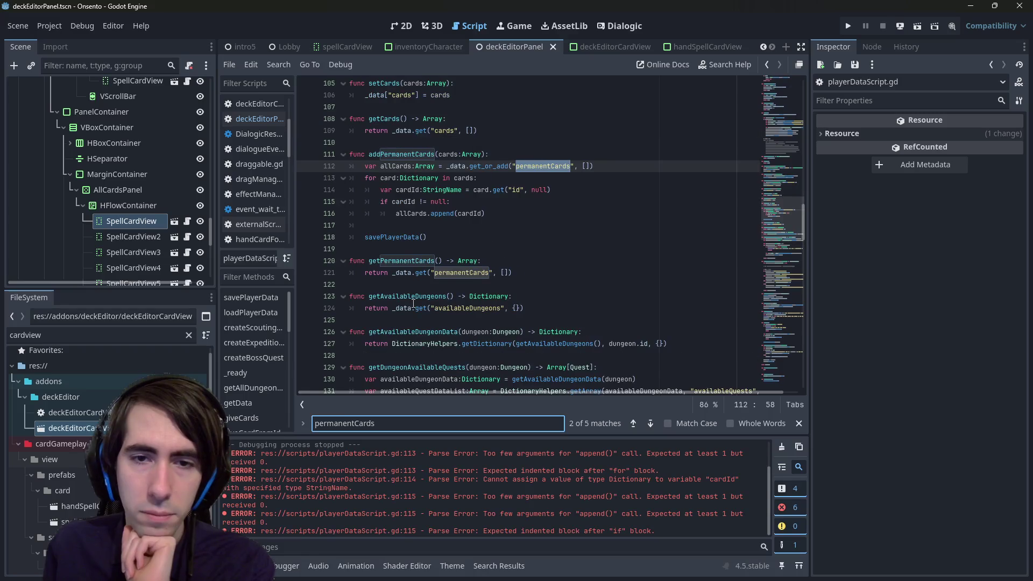
scroll(413, 304, "up", 1)
scroll(414, 304, "down", 1)
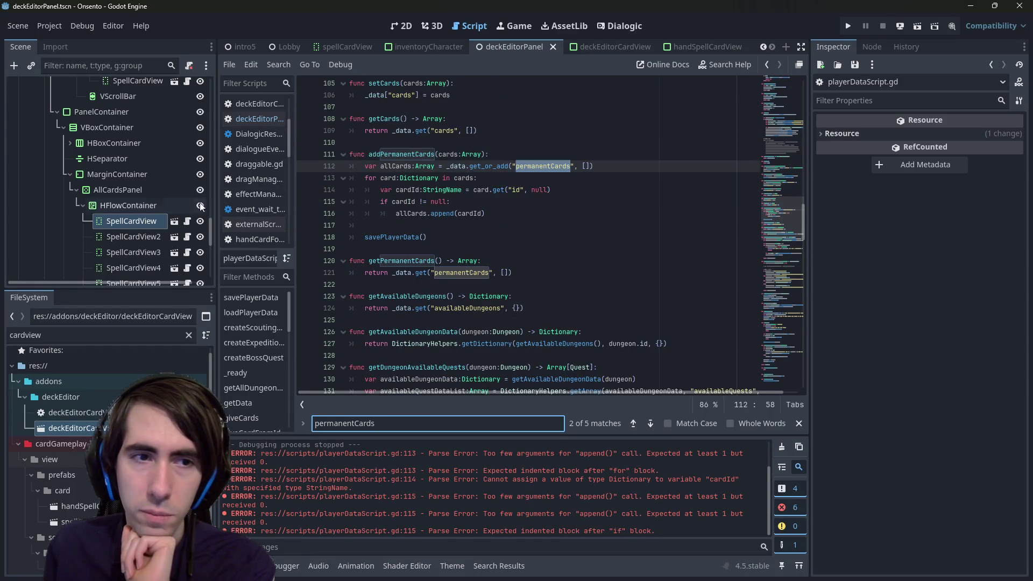
left_click(505, 273)
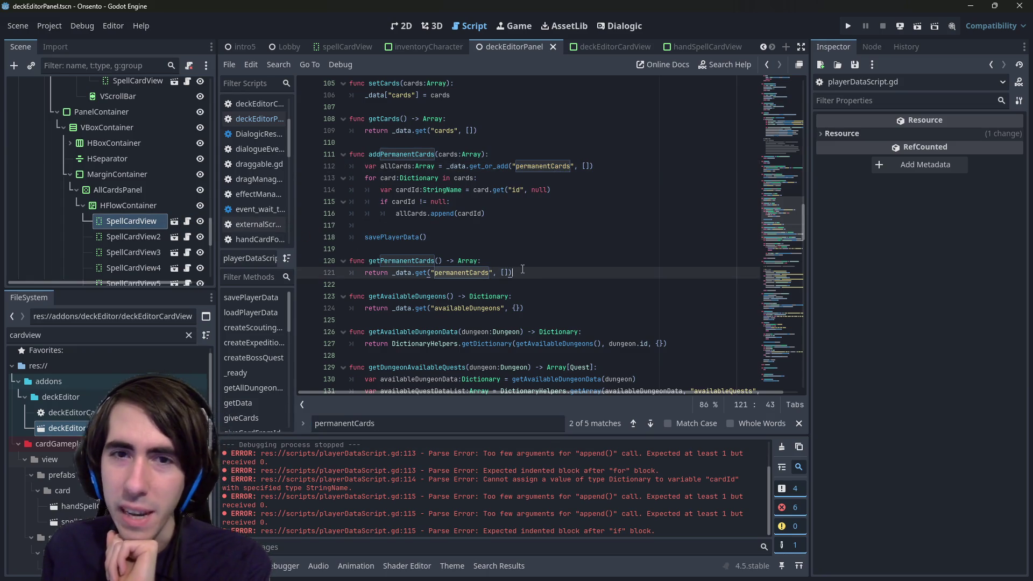
scroll(508, 271, "up", 1)
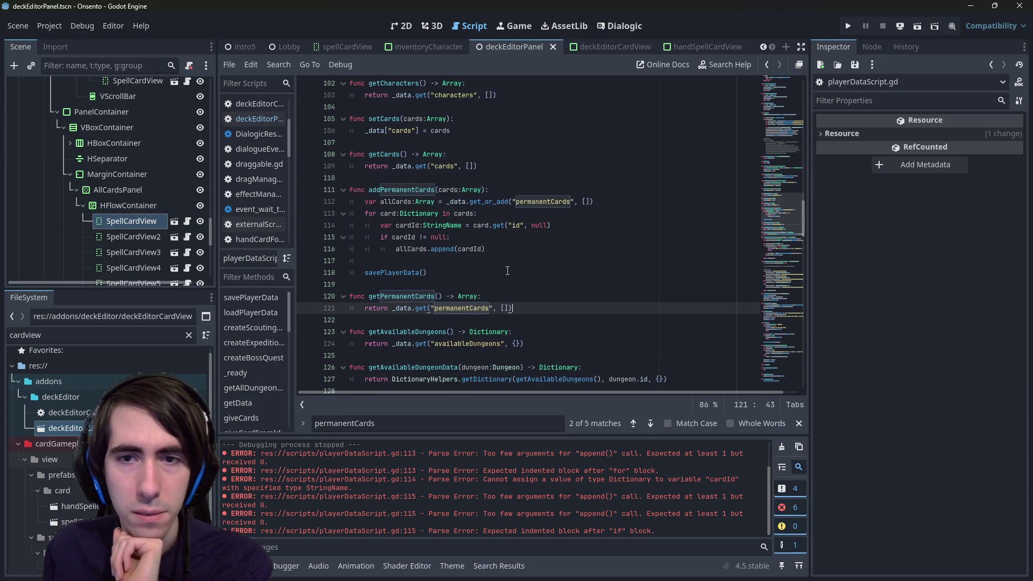
left_click(409, 171)
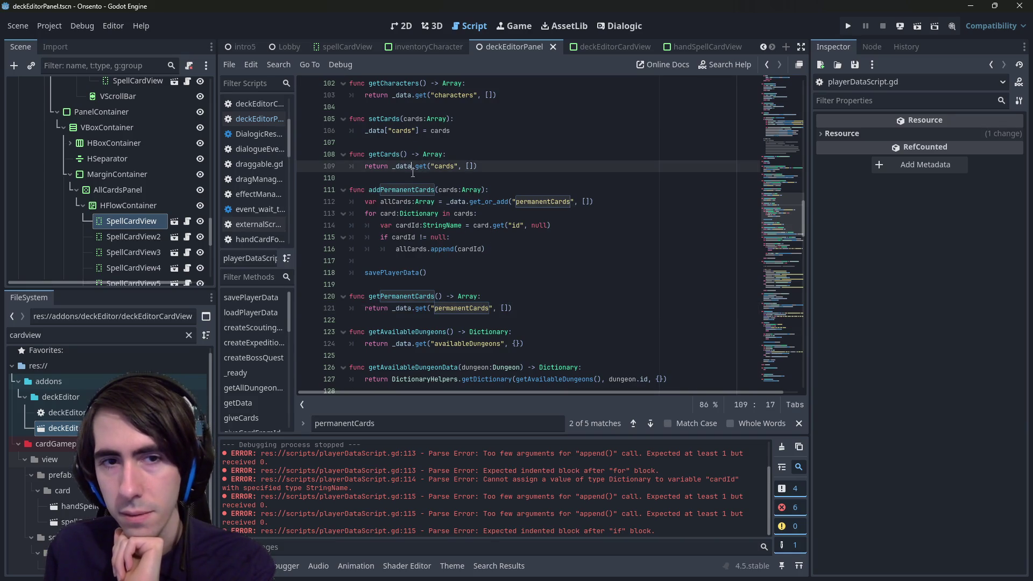
left_click(429, 176)
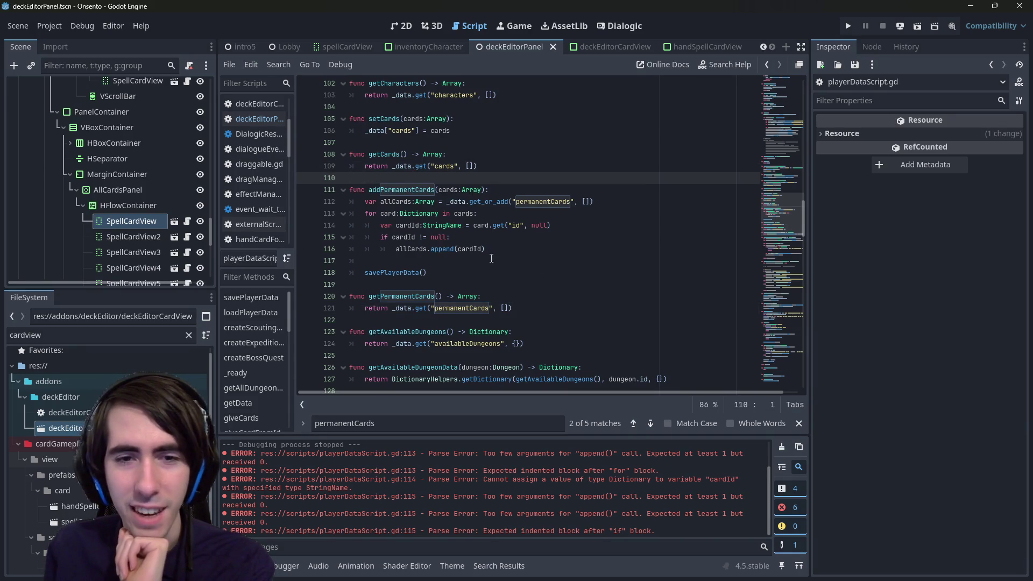
Step: Jump from the line 118 savePlayerData() call to its definition and inspect savefilePath and stringData
left_click(399, 273)
left_click(398, 273, "ctrl")
scroll(432, 213, "down", 2)
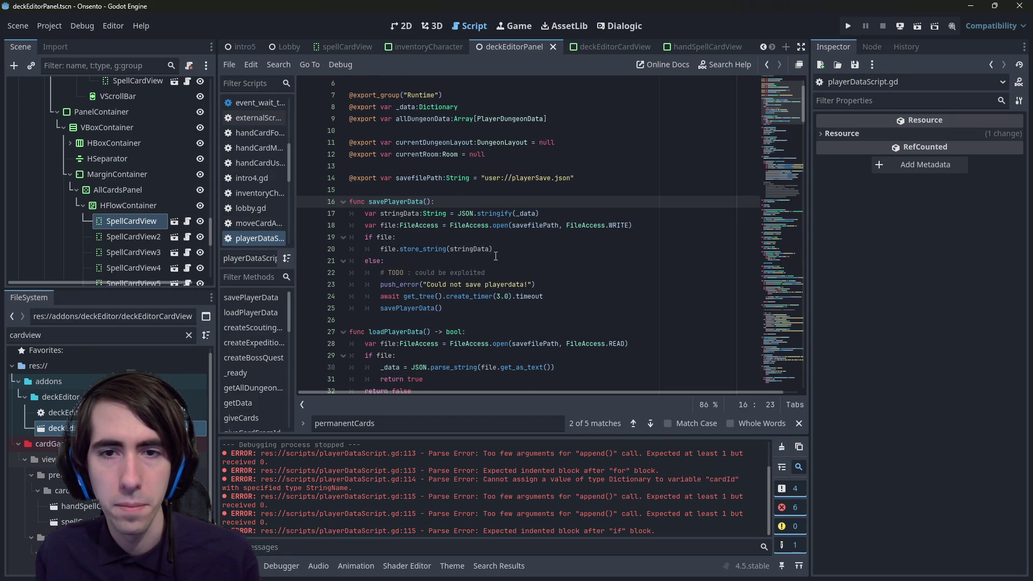
double_click(536, 225)
double_click(470, 249)
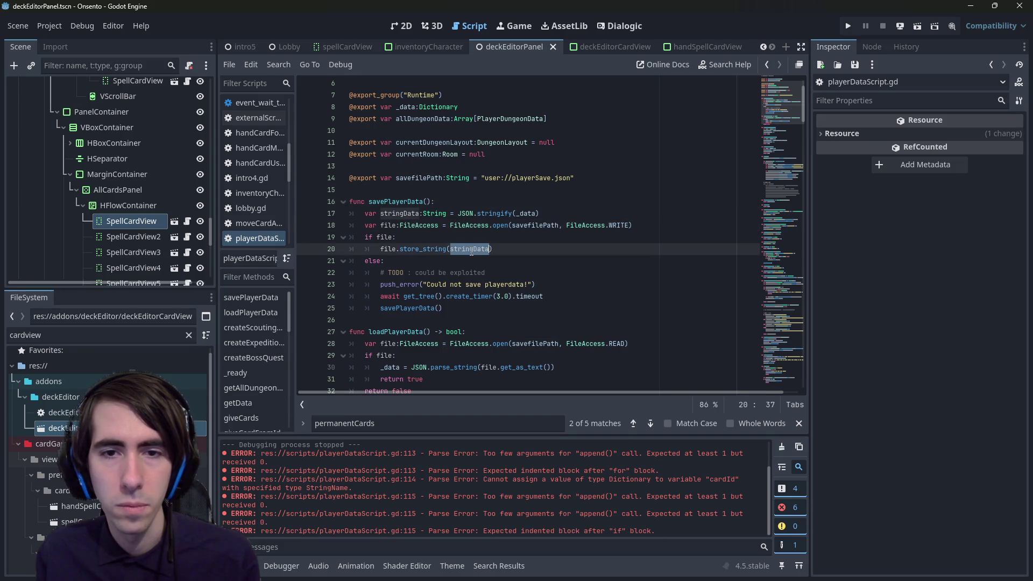
Step: Insert a new first line in savePlayerData and autocomplete getPermanentCards() on it
double_click(524, 214)
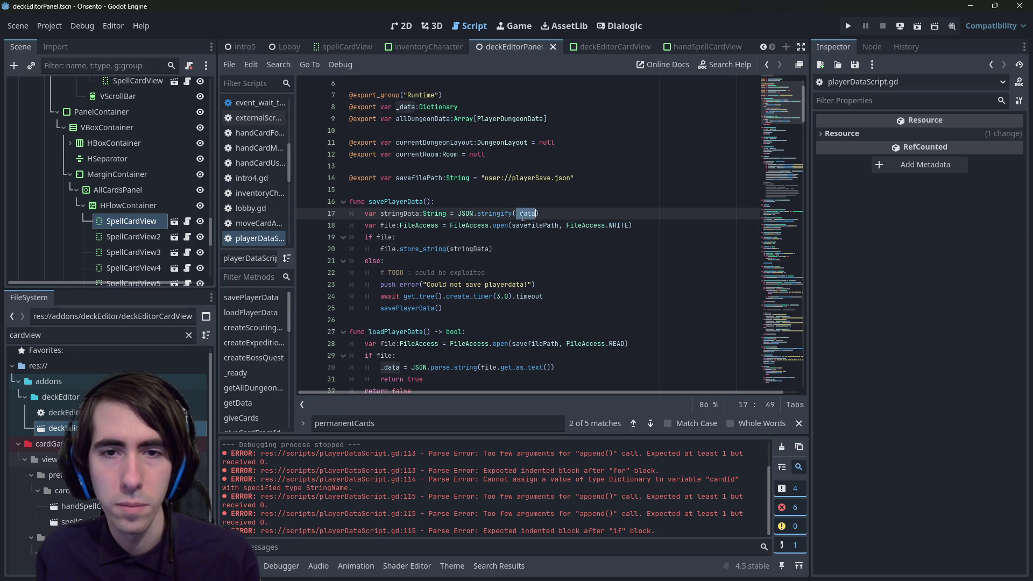
scroll(488, 206, "up", 3)
left_click(485, 237)
key("Return")
key("Return")
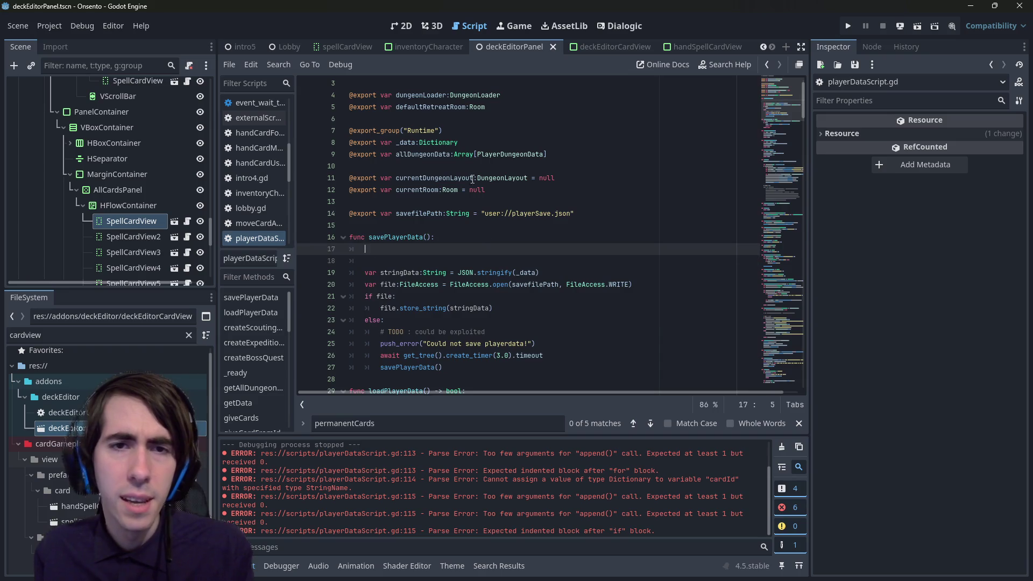
left_click(406, 130)
double_click(407, 143)
left_click(414, 249)
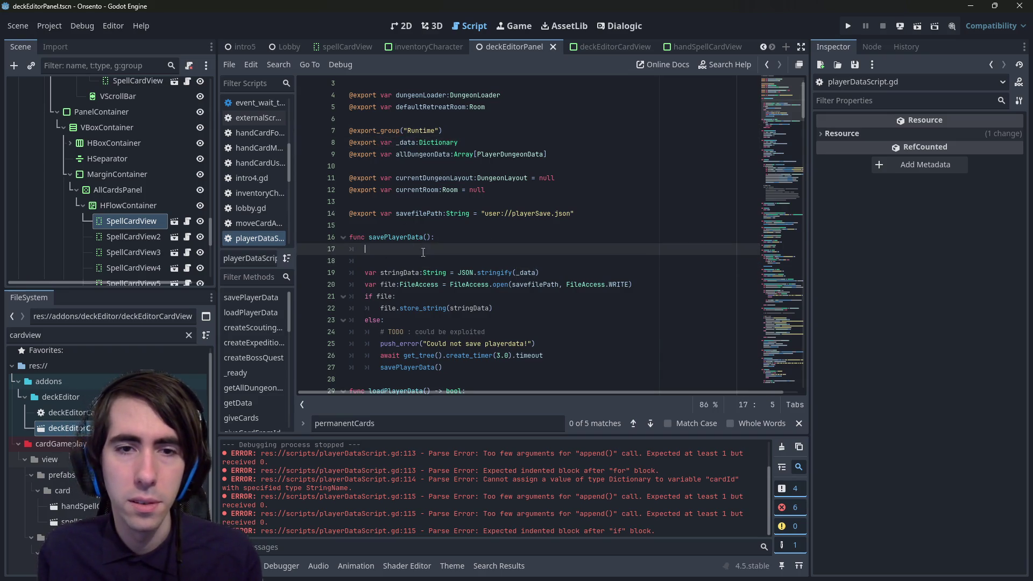
type("fget")
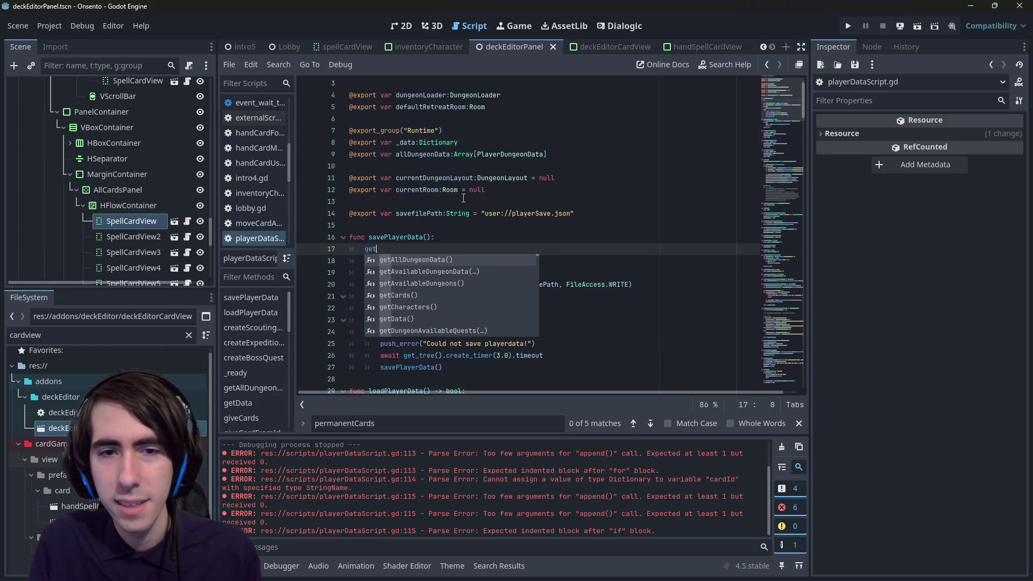
type("Perm")
key("Return")
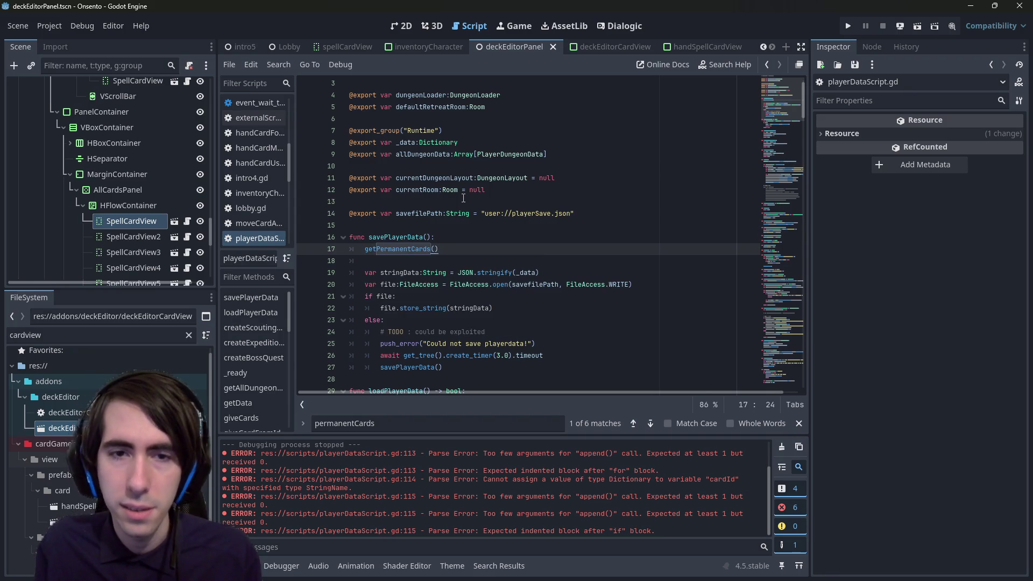
Step: Inspect the two-line getPermanentCards definition, then return to the savePlayerData call
left_click(395, 257)
left_click(394, 253, "ctrl")
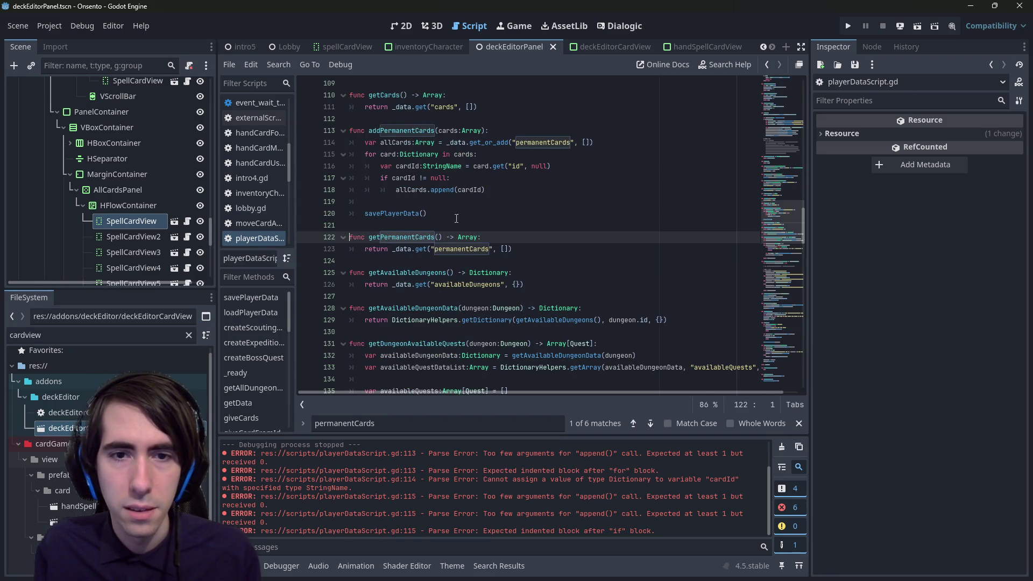
left_click_drag(513, 249, 289, 240)
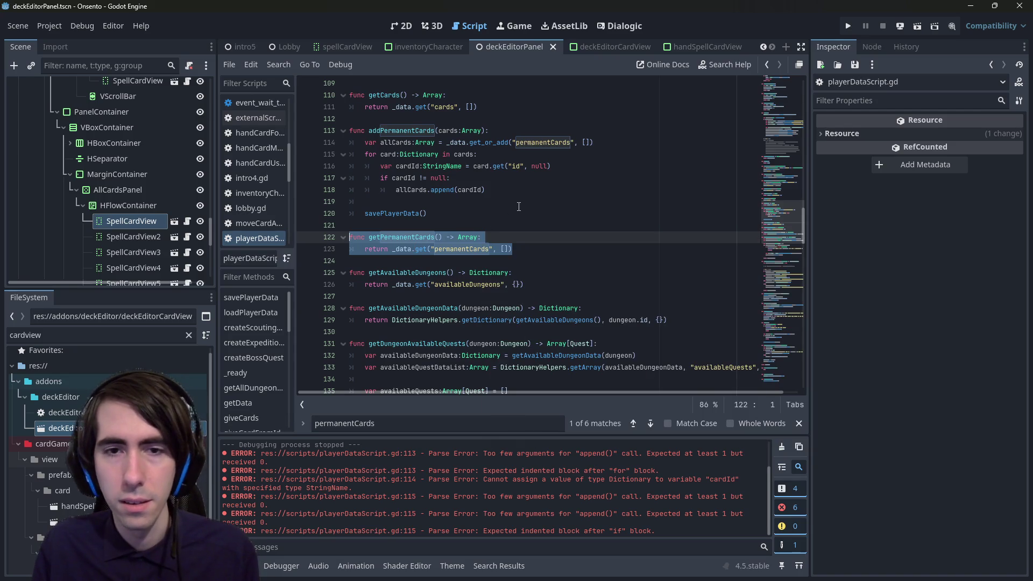
double_click(419, 248)
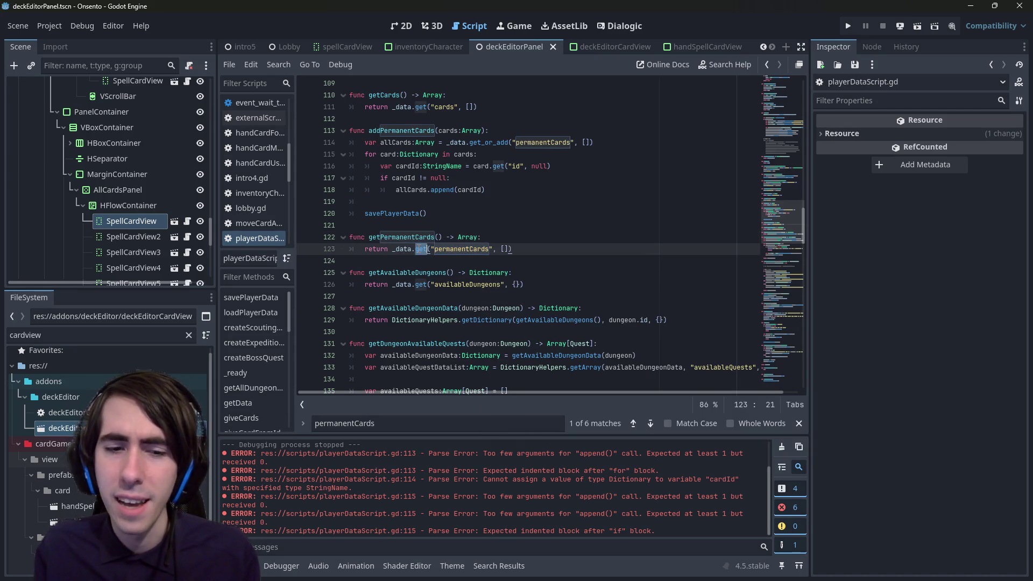
key("ctrl+z")
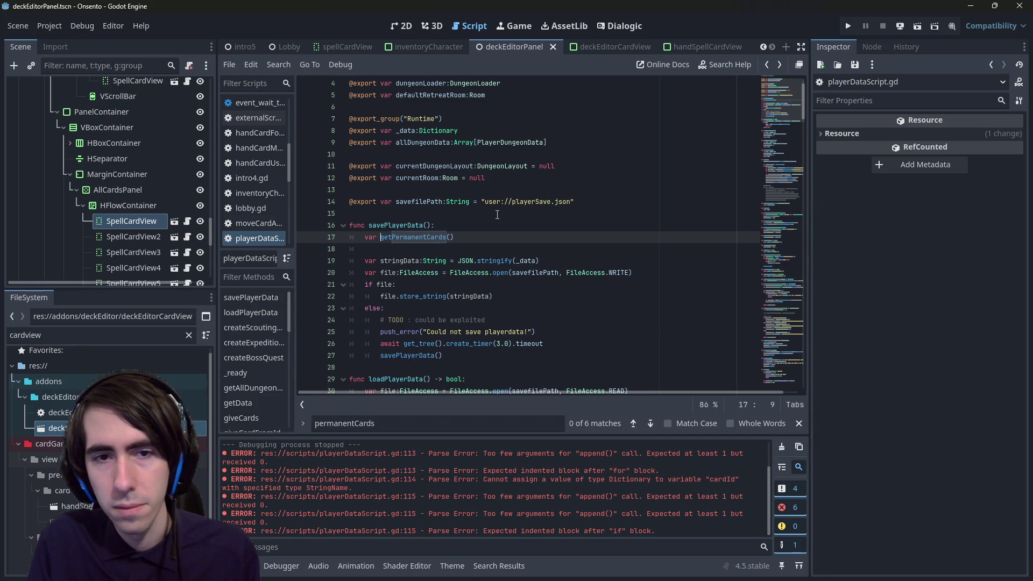
Step: Complete the line as 'var permanentCards:Array = getPermanentCards()' and begin a new line below
key("BackSpace")
key("BackSpace")
type("par")
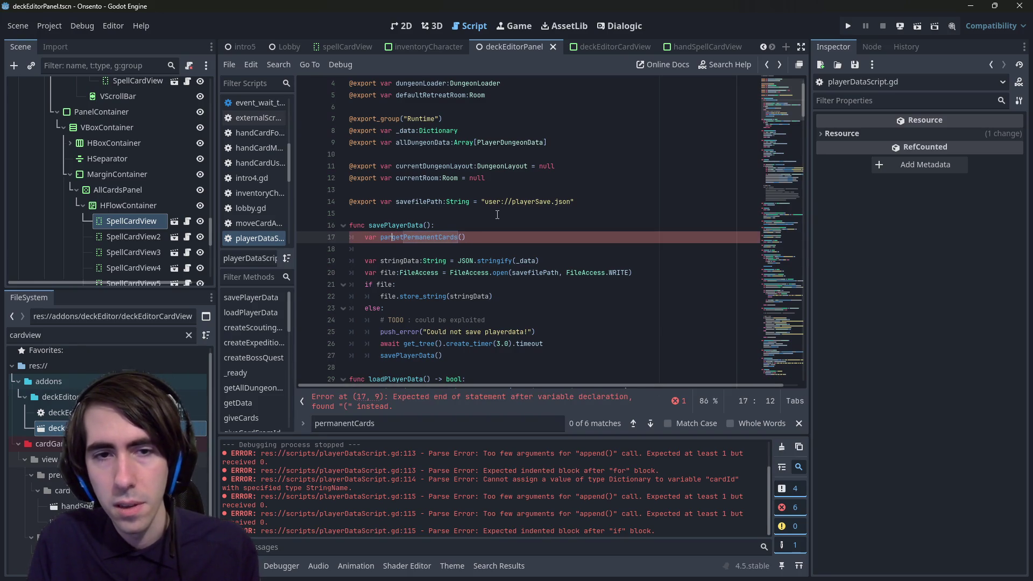
type("manentCards ")
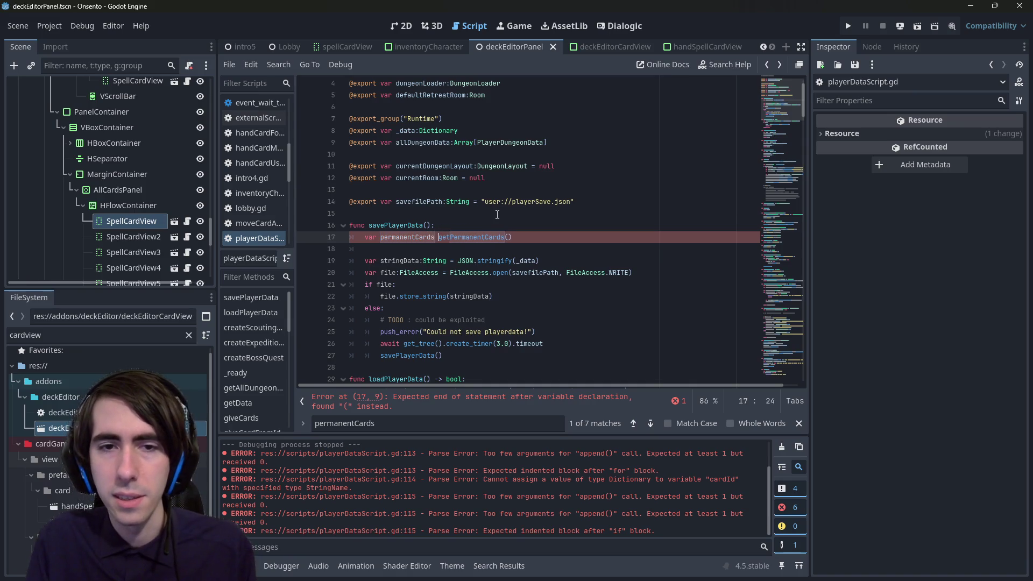
type(":Array")
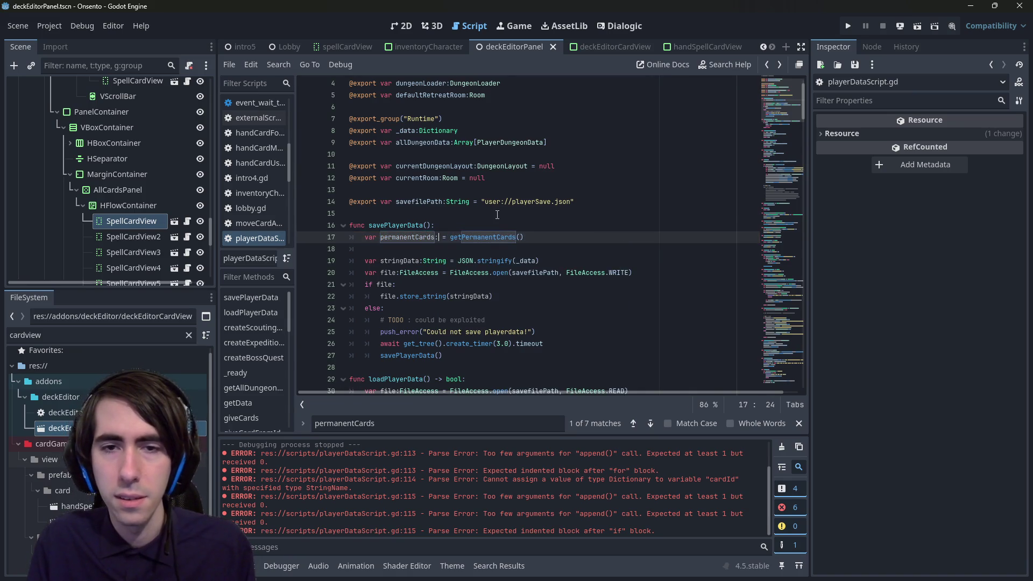
key("Escape")
key("End")
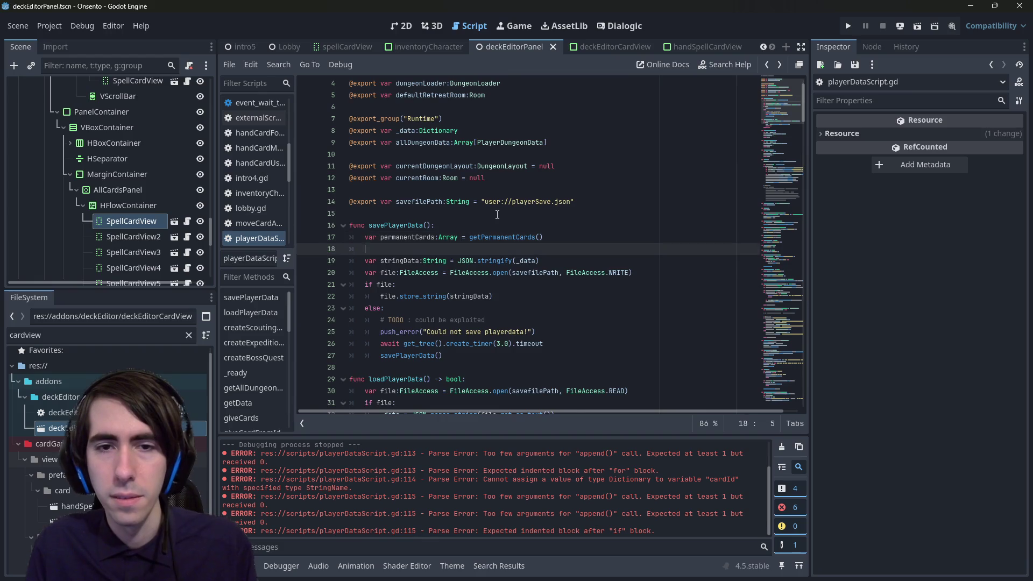
key("Return")
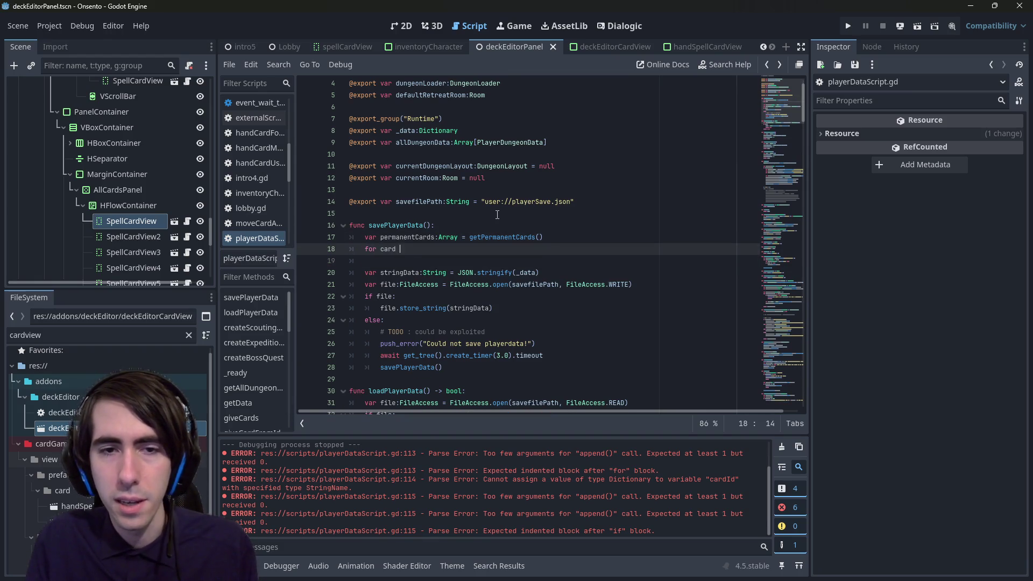
key("alt+Left")
key("alt+Left")
key("alt+Left")
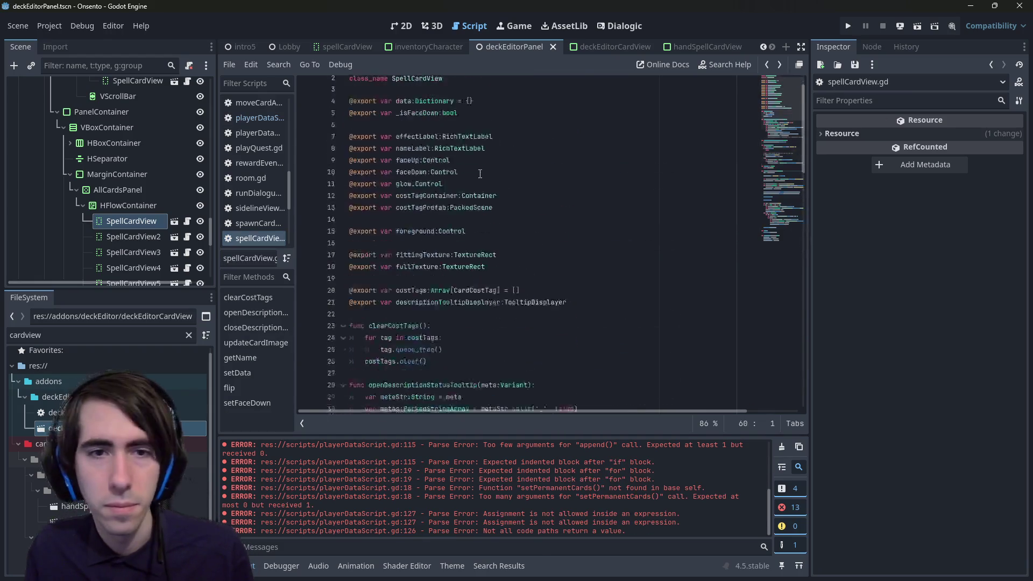
Step: Search for 'save' and locate the end of the default dungeon setup in _ready
key("ctrl+f")
type("save")
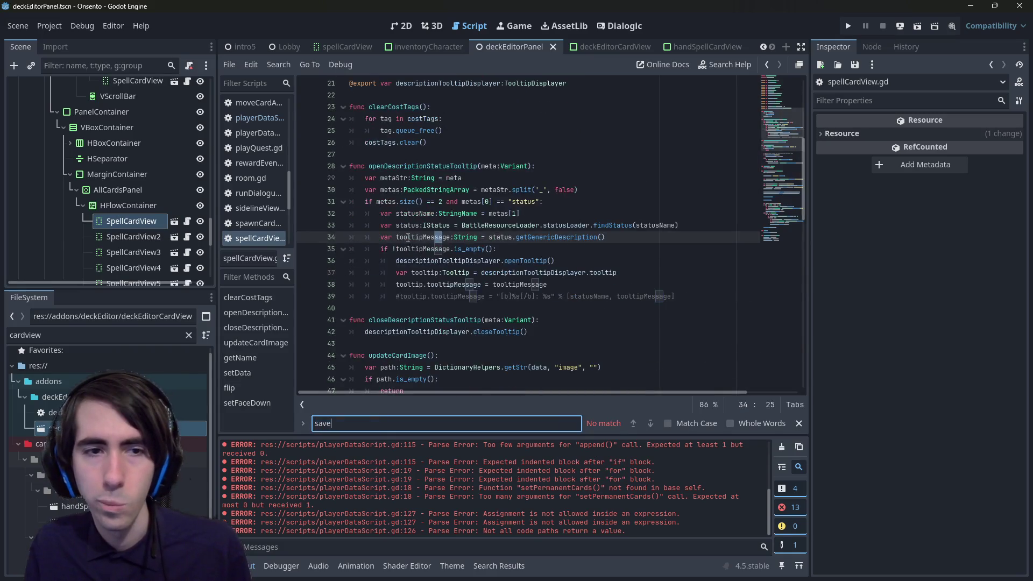
key("alt+Right")
scroll(408, 238, "down", 3)
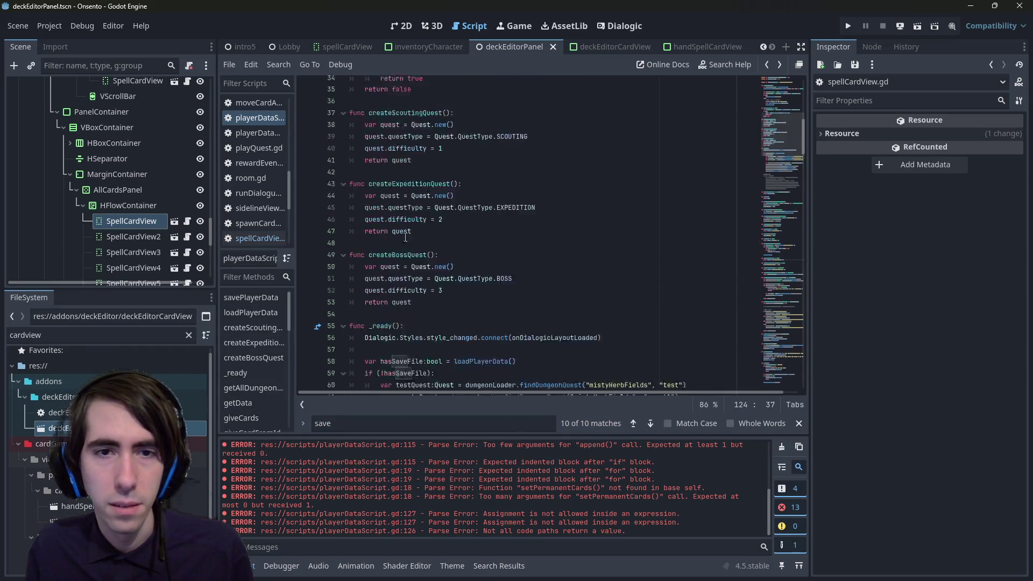
scroll(582, 197, "down", 5)
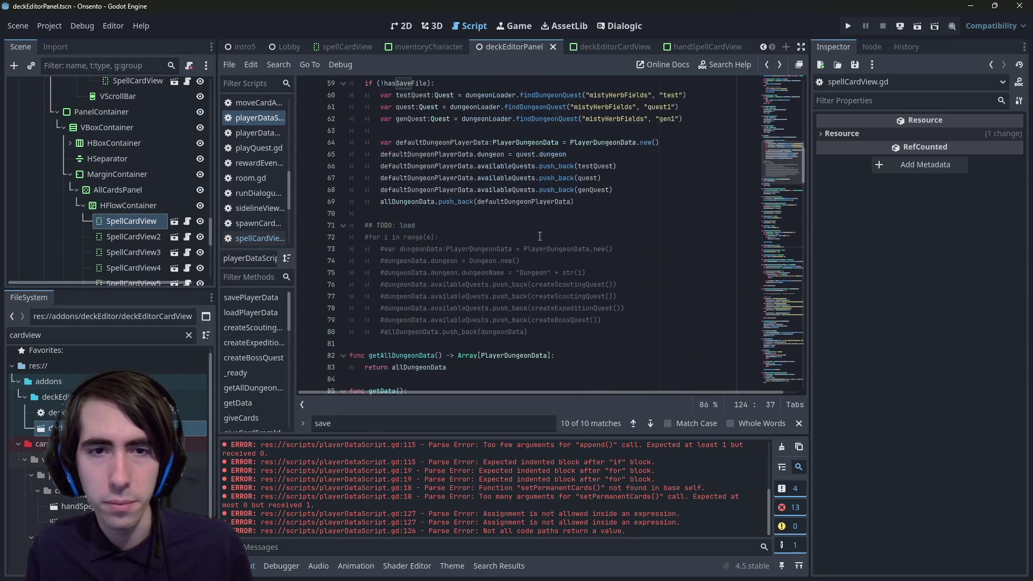
left_click(588, 180)
scroll(587, 179, "up", 2)
Step: Add a savePlayerData() call after allDungeonData.push_back and run the current scene
key("Return")
key("Return")
key("Up")
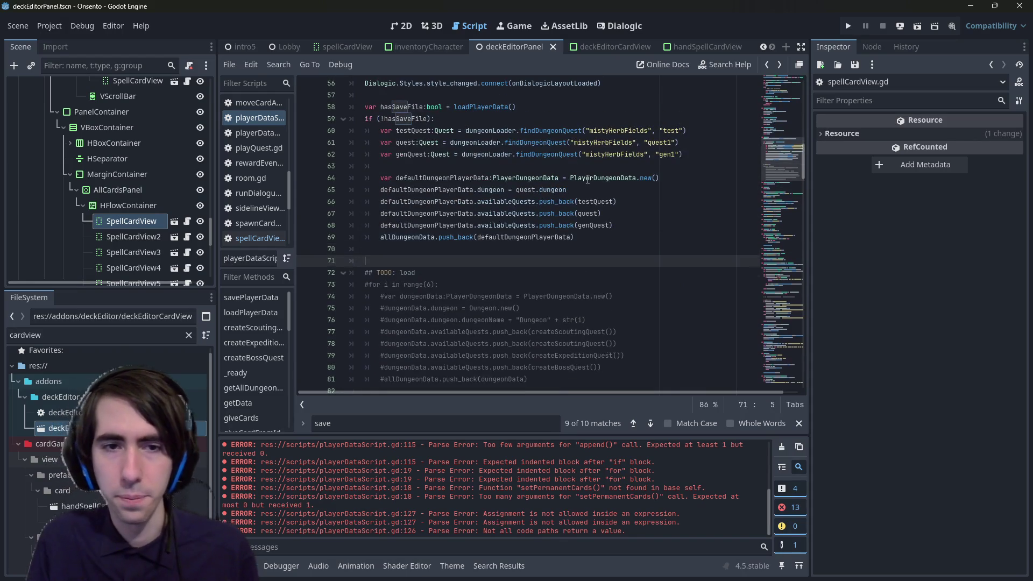
type("save")
key("Return")
type("P")
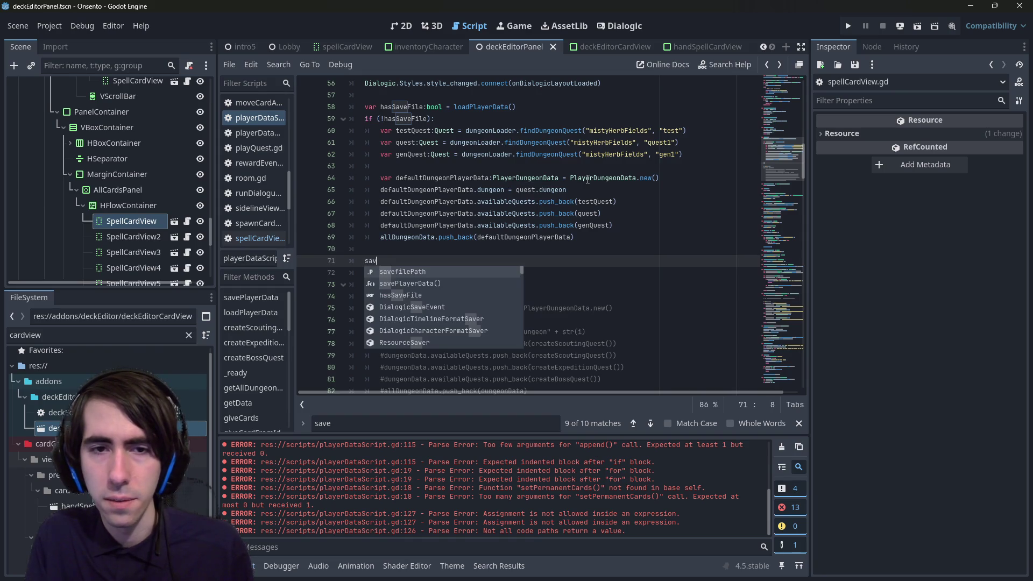
key("Return")
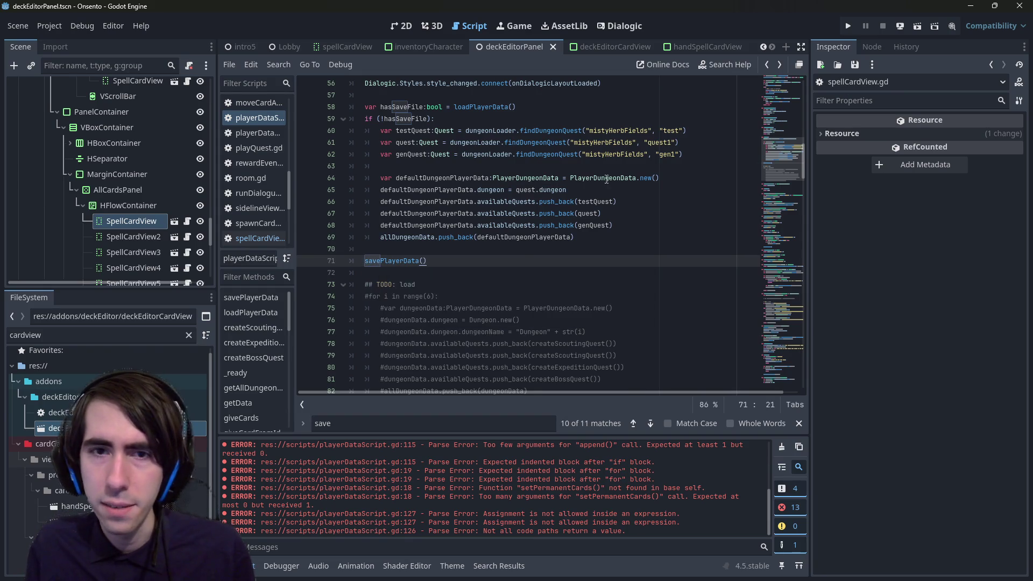
left_click(917, 26)
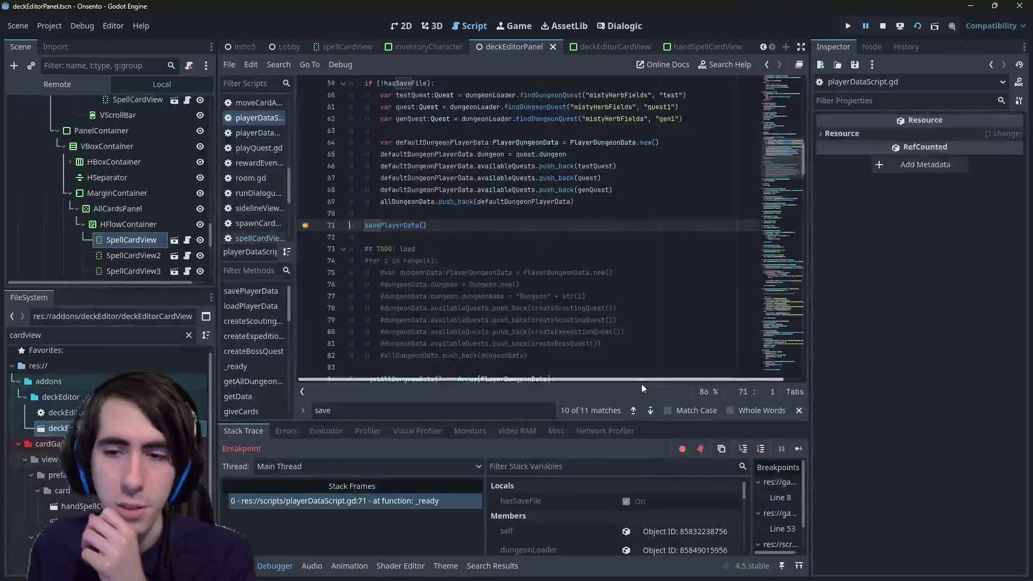
Step: Remove the line 71 breakpoint, step into savePlayerData, confirm permanentCards holds 7 cards, and continue
left_click(305, 226)
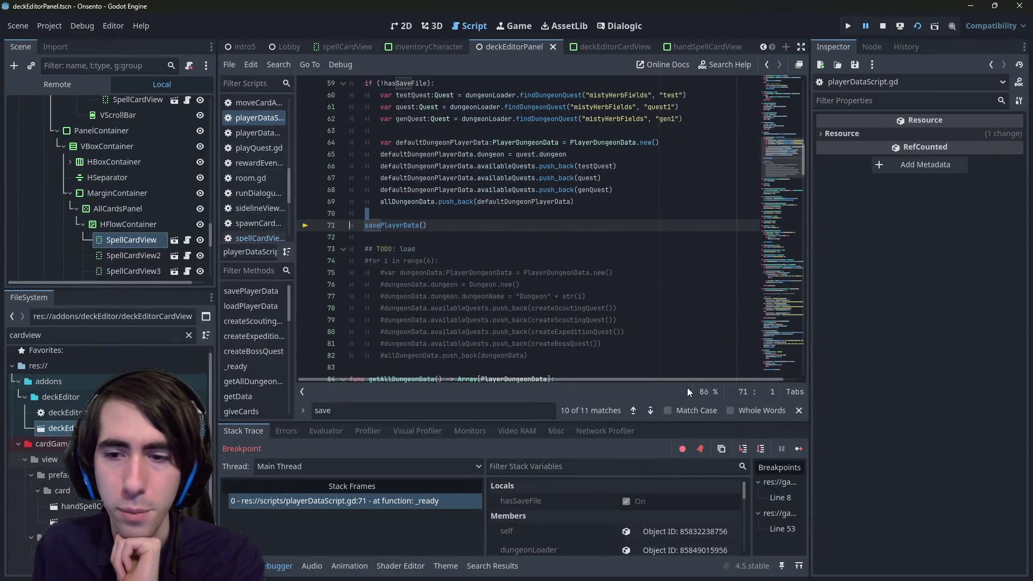
left_click(745, 451)
left_click(760, 450)
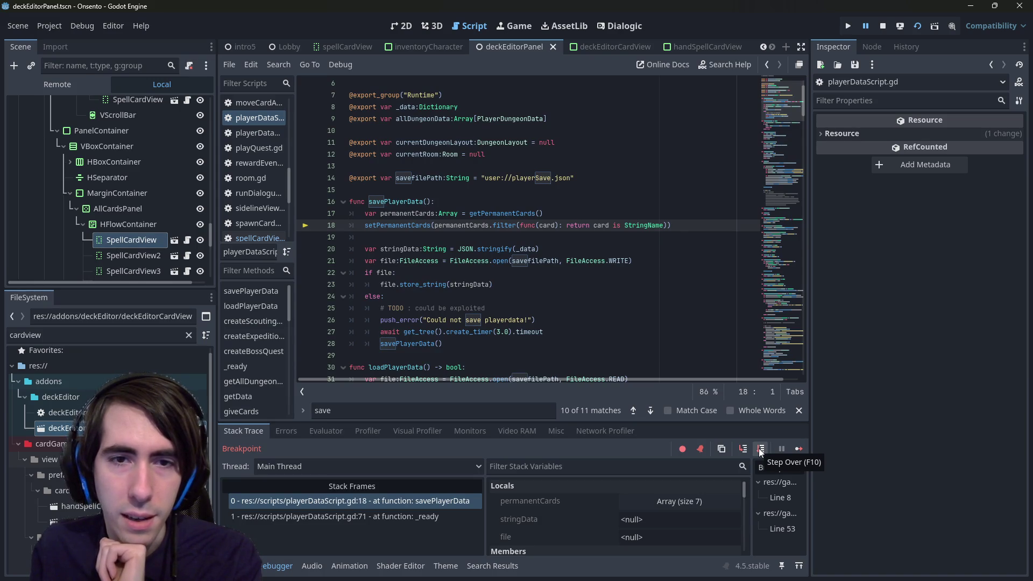
mouse_move(411, 215)
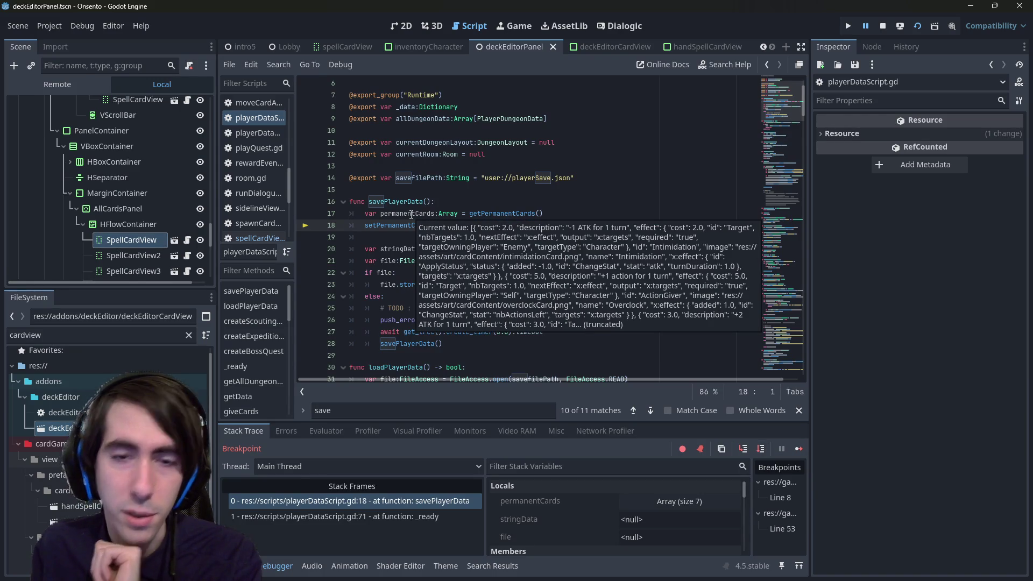
left_click(761, 449)
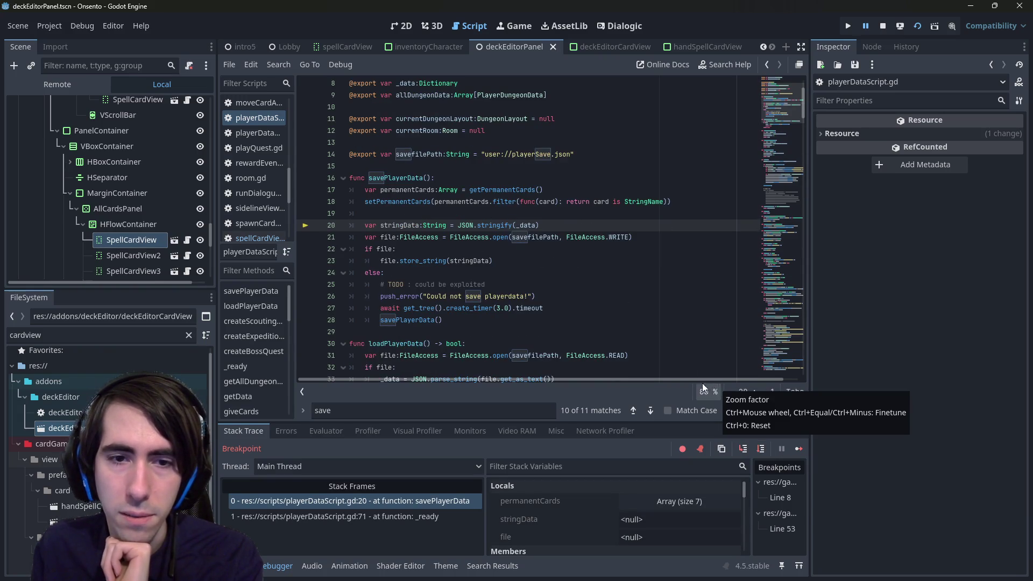
left_click(798, 448)
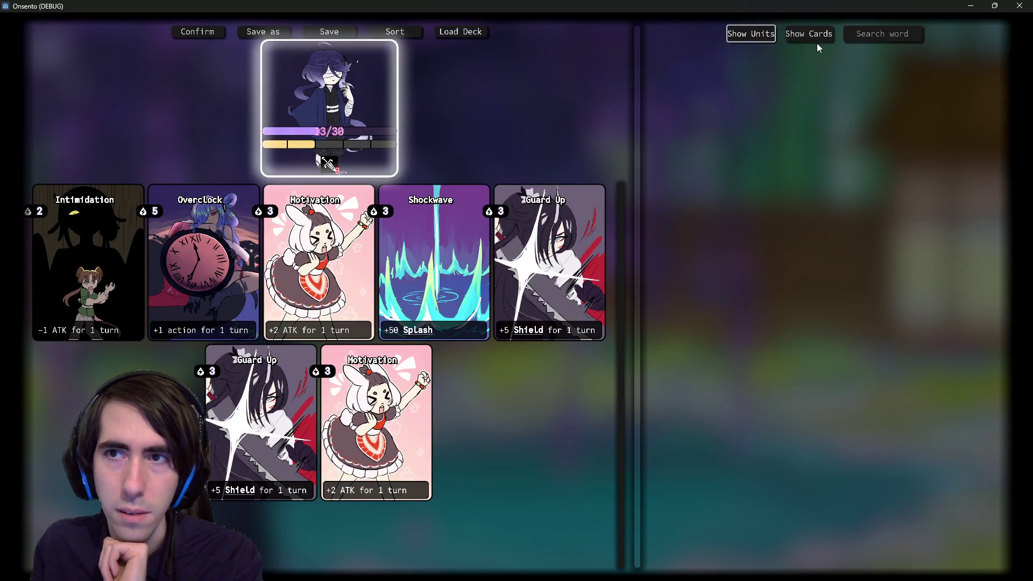
Step: Rerun with a line 18 breakpoint, see permanentCards empty, then scroll to enterNextRoom
left_click(1020, 6)
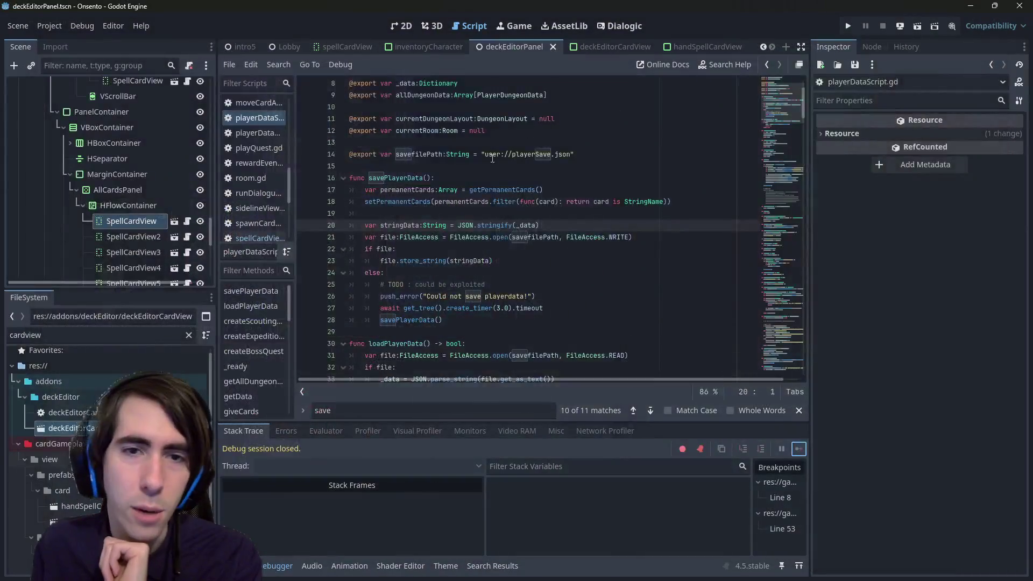
left_click(454, 237)
left_click(306, 201)
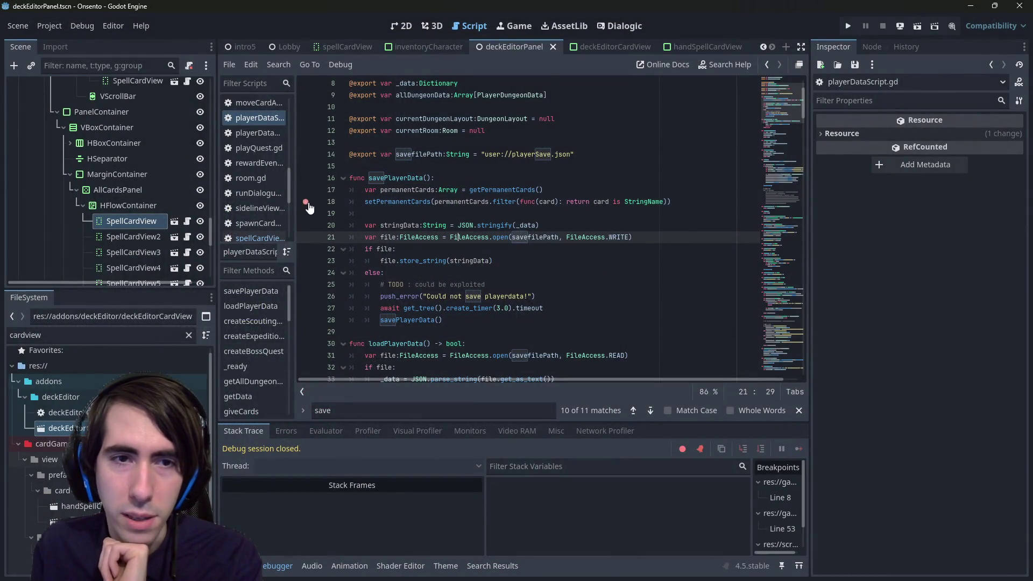
left_click(918, 27)
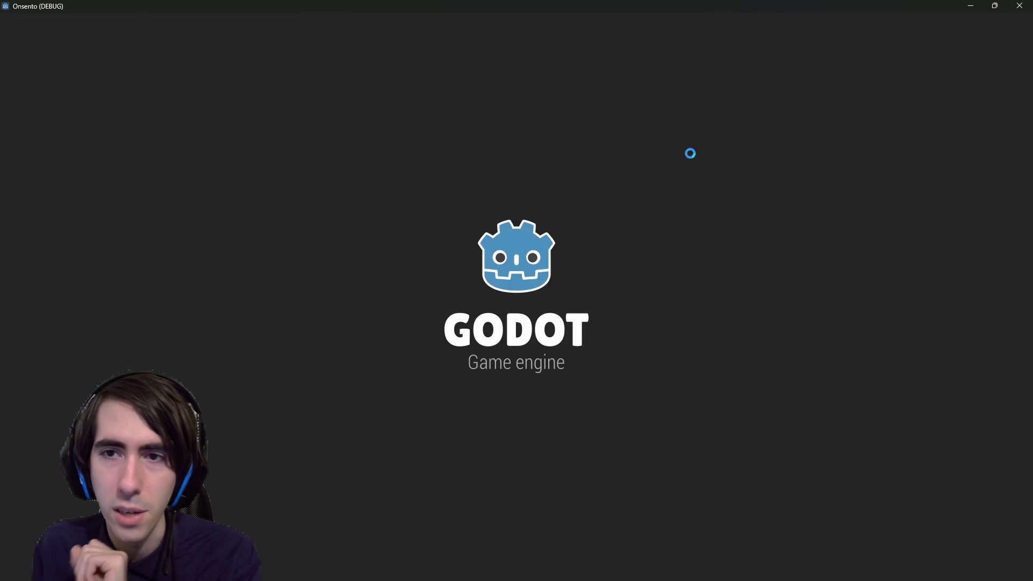
mouse_move(416, 214)
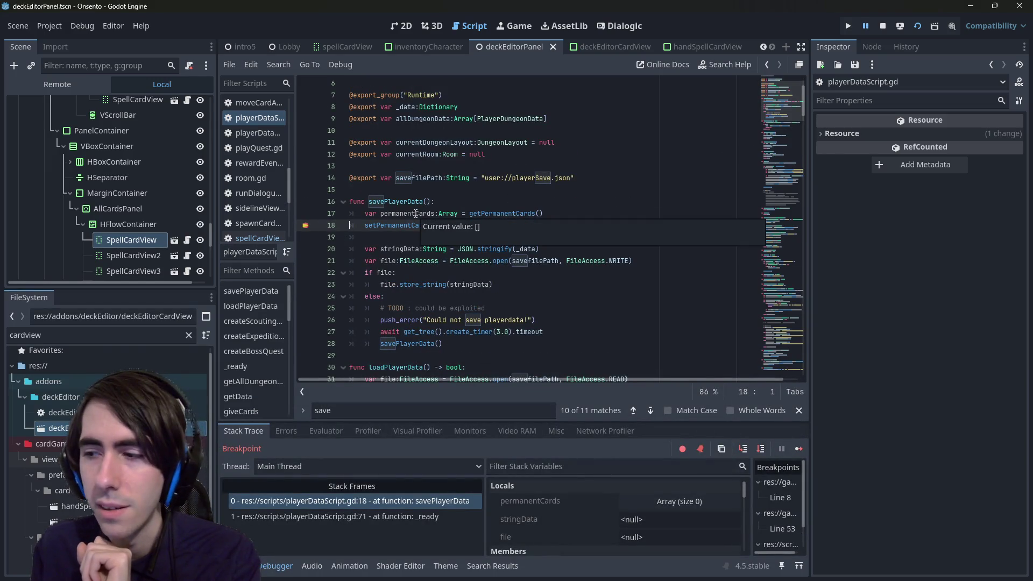
left_click(306, 226)
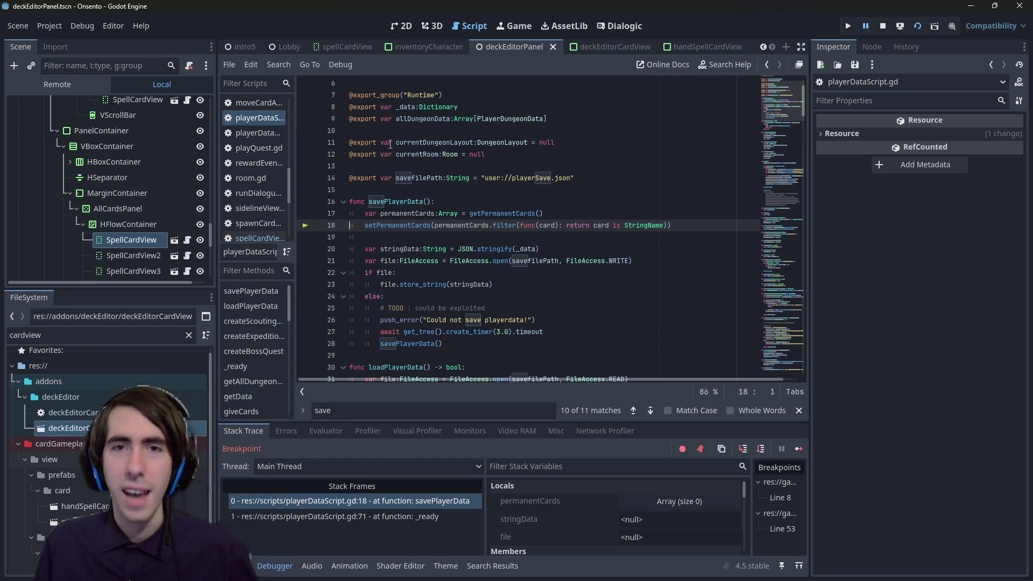
mouse_move(774, 119)
left_mouse_down()
mouse_move(751, 373)
mouse_move(762, 294)
left_mouse_up()
left_click(715, 264)
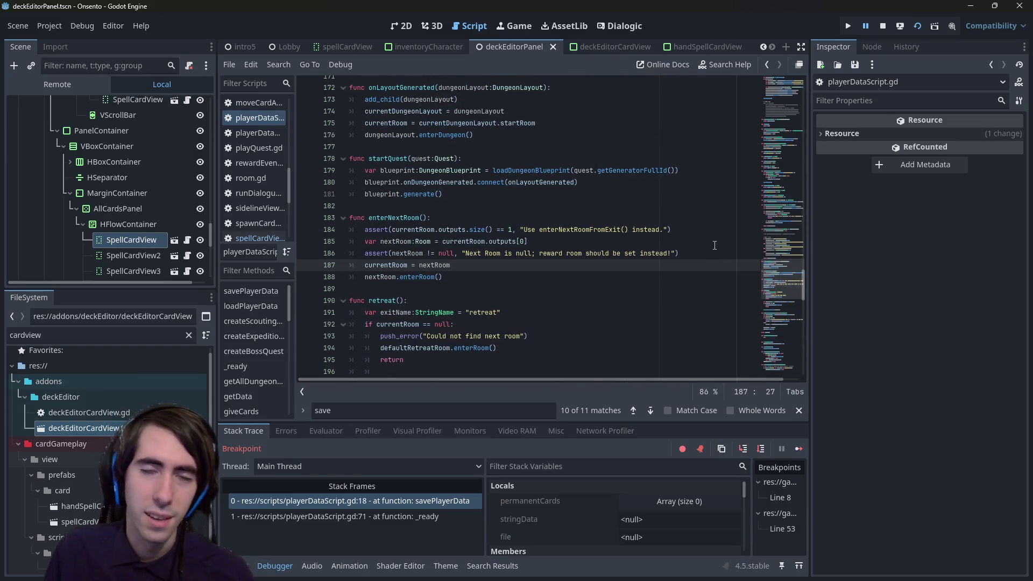
Step: Find the savePlayerData() call at line 71, delete it, save, and select lines 17–19
key("ctrl+f")
type("save")
double_click(391, 248)
key("ctrl+f")
key("Return")
key("Return")
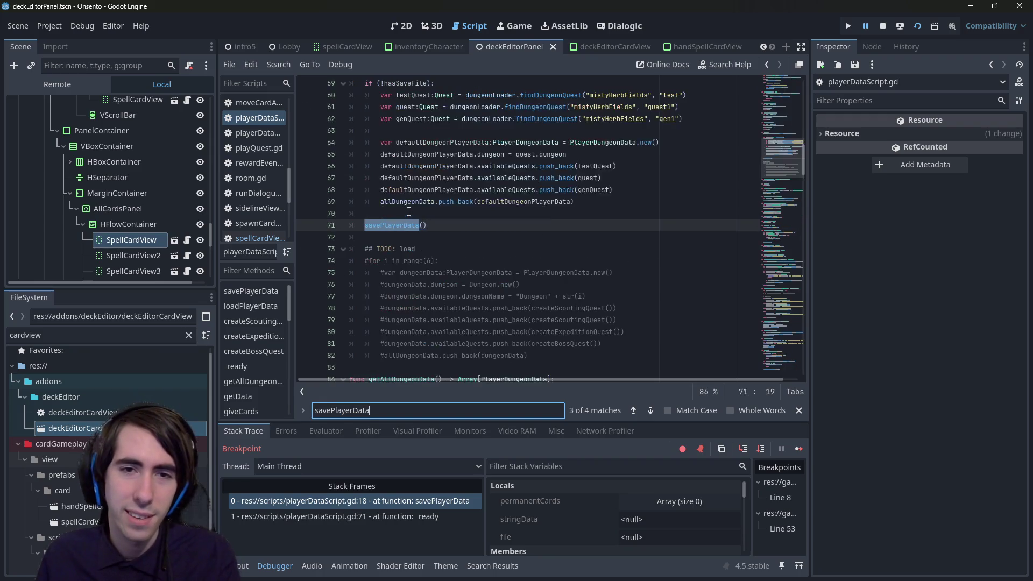
scroll(458, 228, "up", 3)
left_click(330, 260)
key("BackSpace")
key("BackSpace")
key("BackSpace")
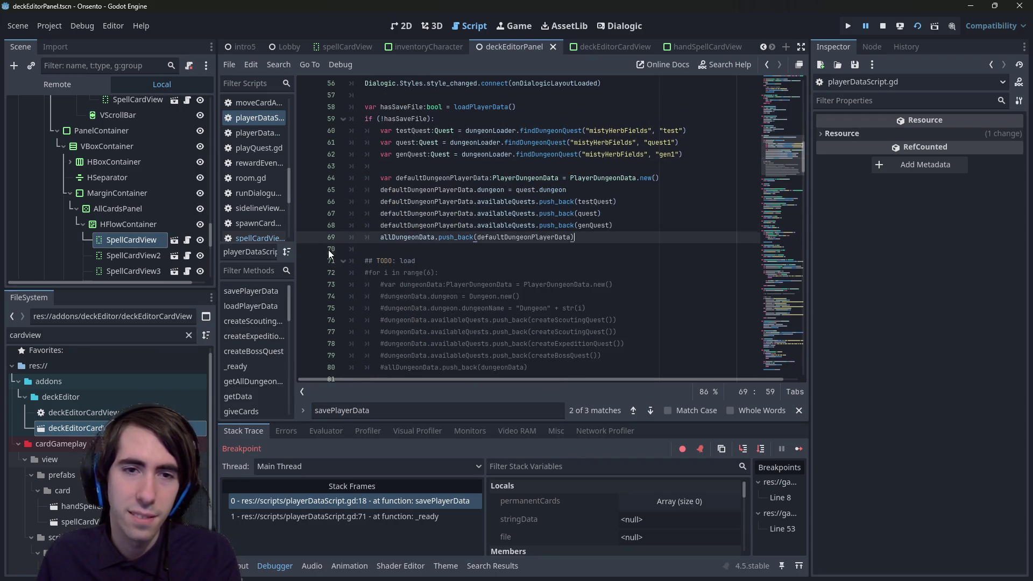
key("ctrl+s")
scroll(517, 249, "up", 15)
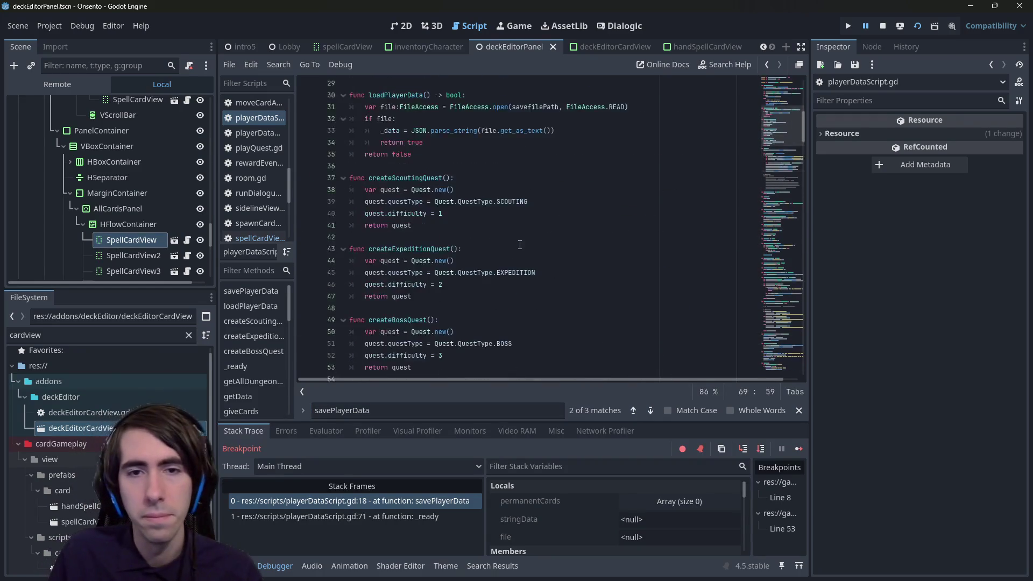
scroll(520, 245, "up", 1)
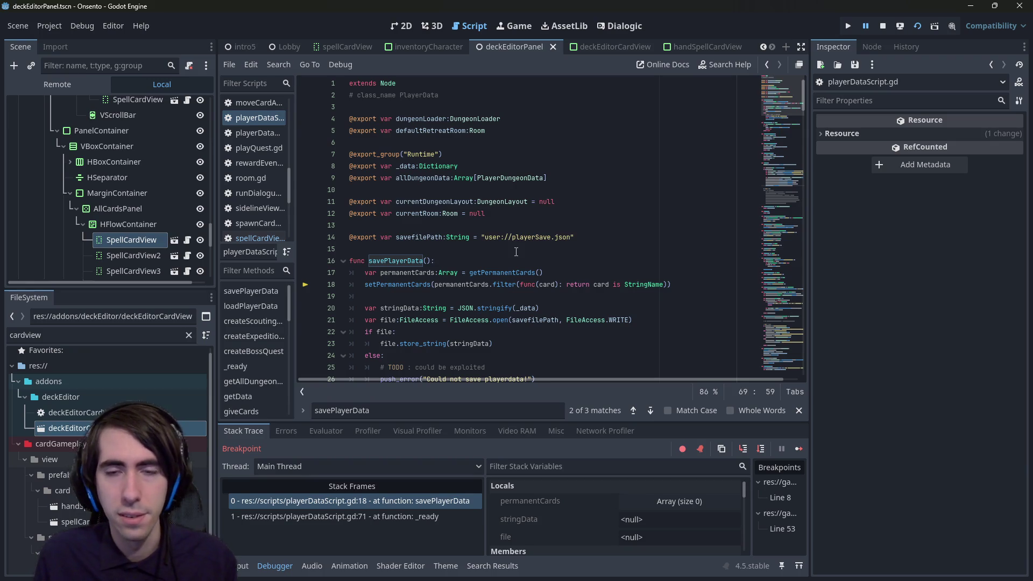
left_click_drag(581, 296, 303, 276)
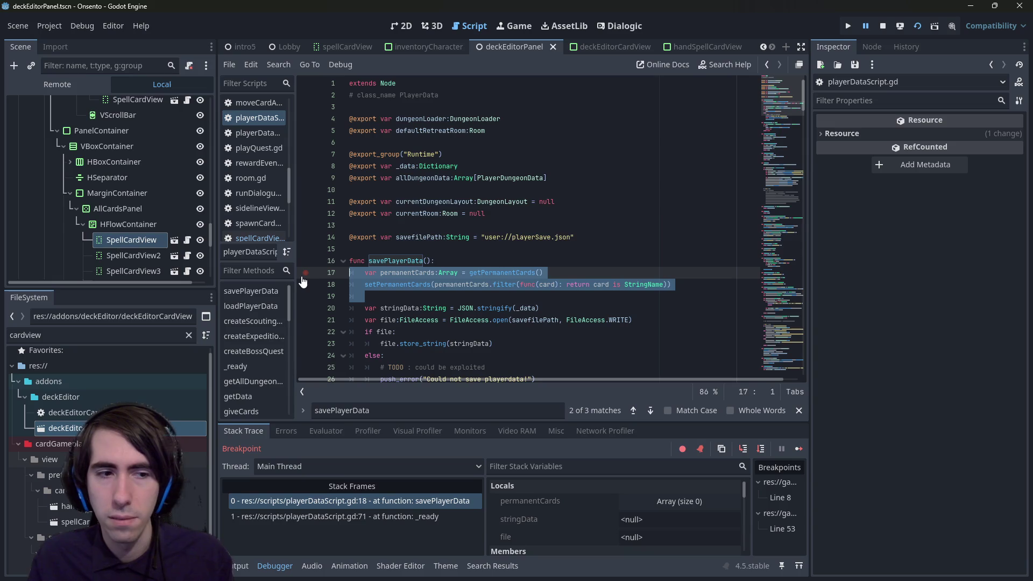
Step: Comment out the permanent-card filtering on lines 17–19 of savePlayerData and save
key("ctrl+k")
key("ctrl+s")
scroll(149, 199, "up", 5)
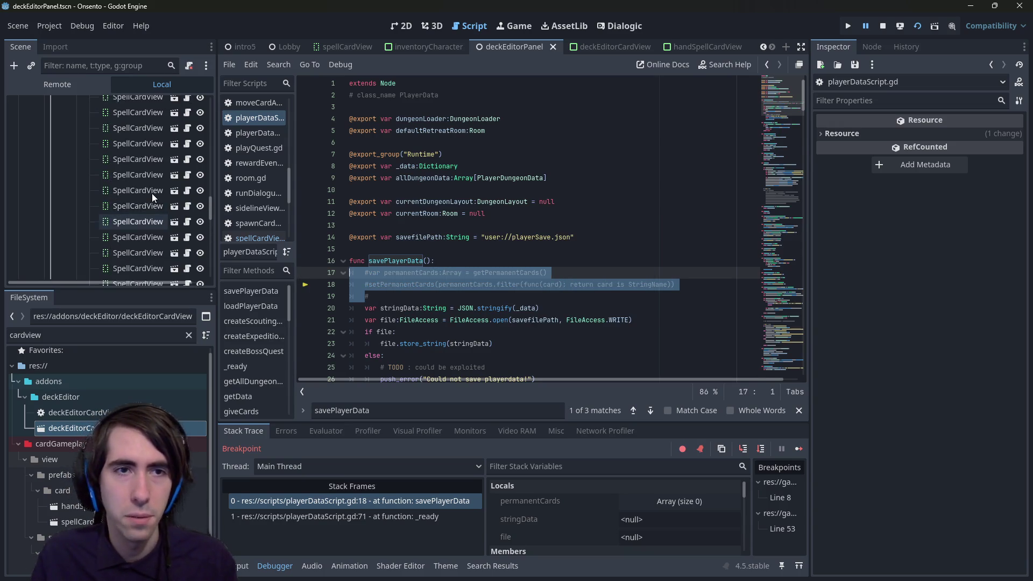
left_click_drag(209, 186, 208, 97)
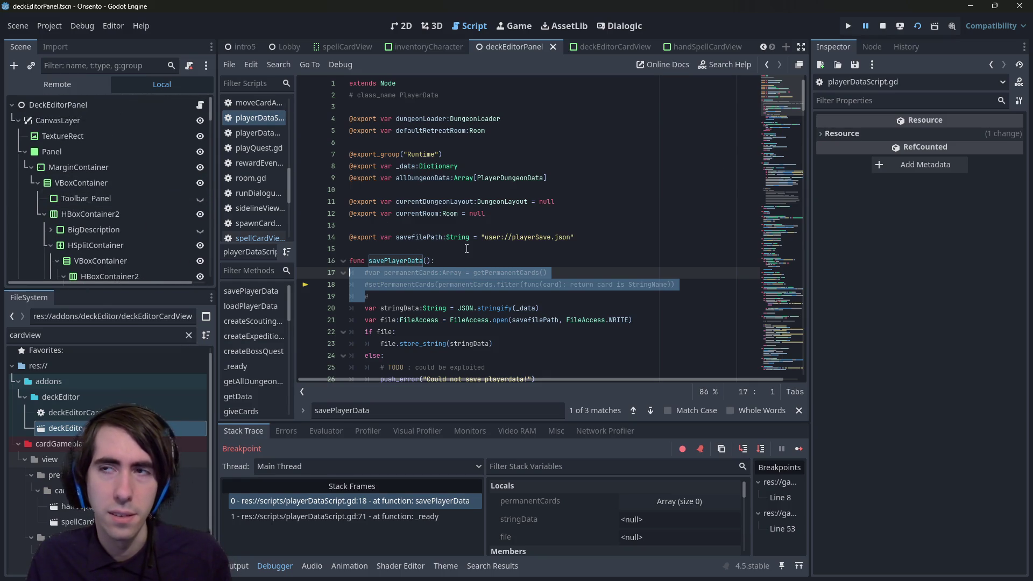
scroll(403, 225, "down", 9)
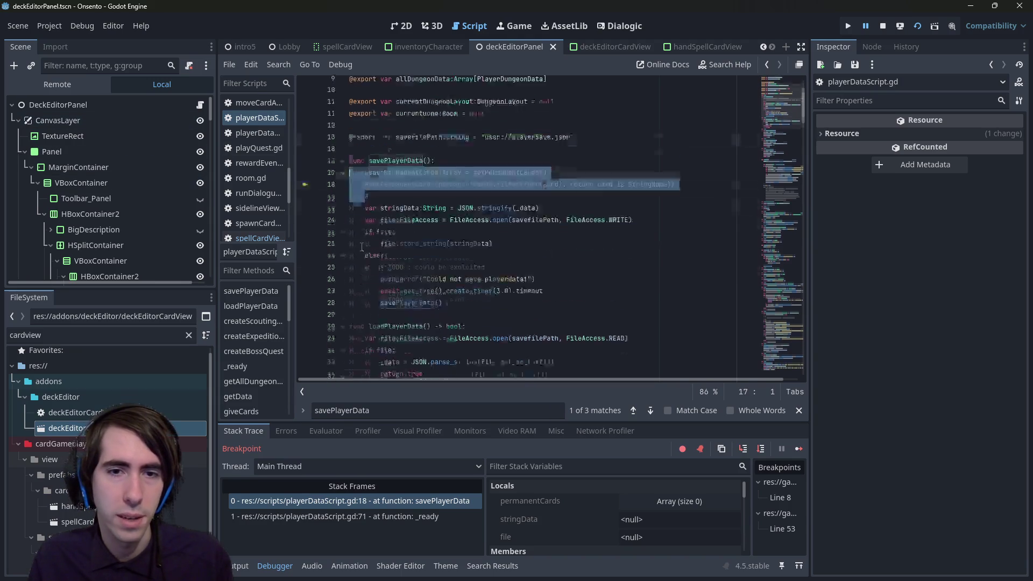
left_click(403, 224)
scroll(405, 228, "up", 7)
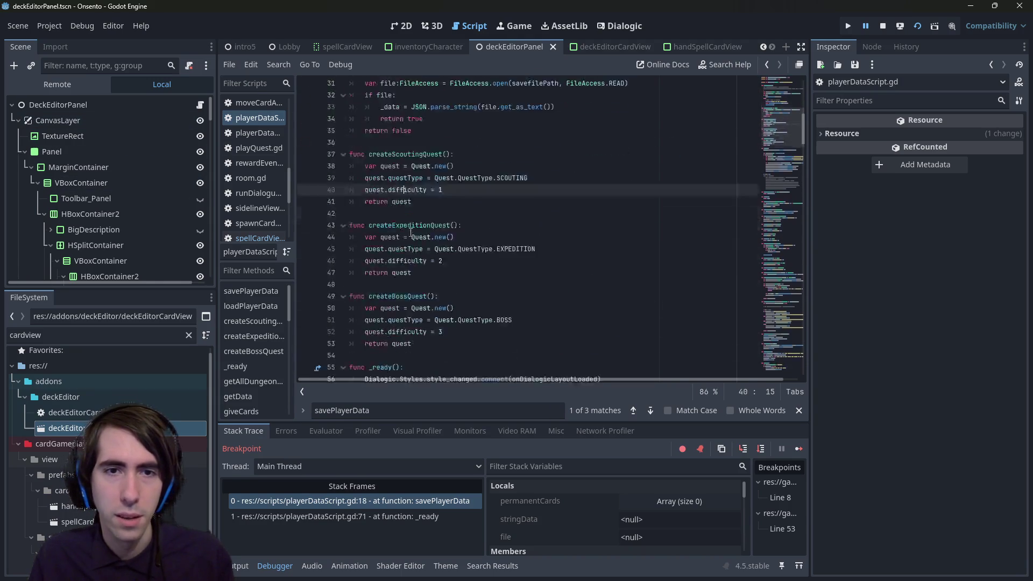
scroll(408, 236, "down", 15)
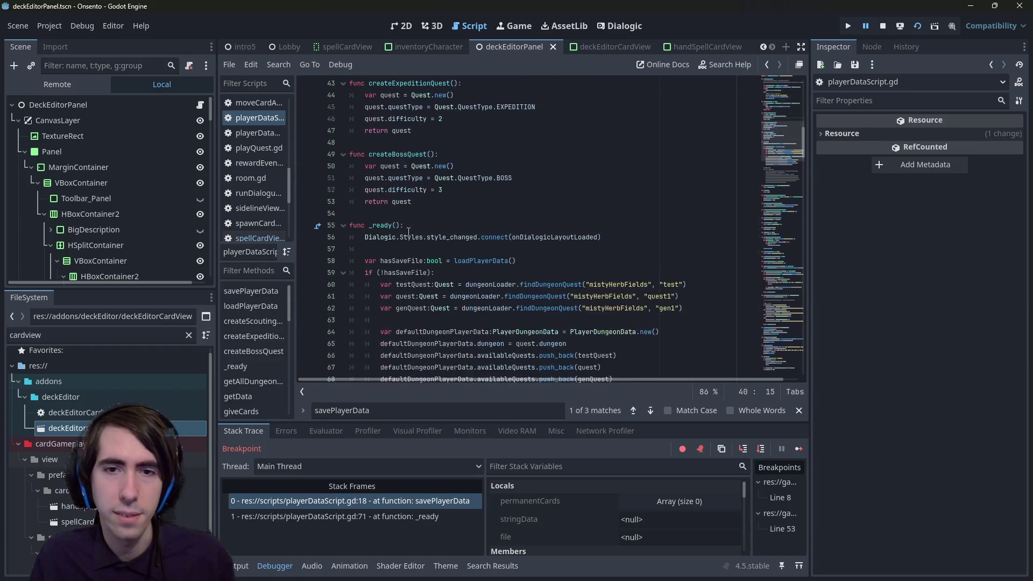
scroll(462, 285, "up", 2)
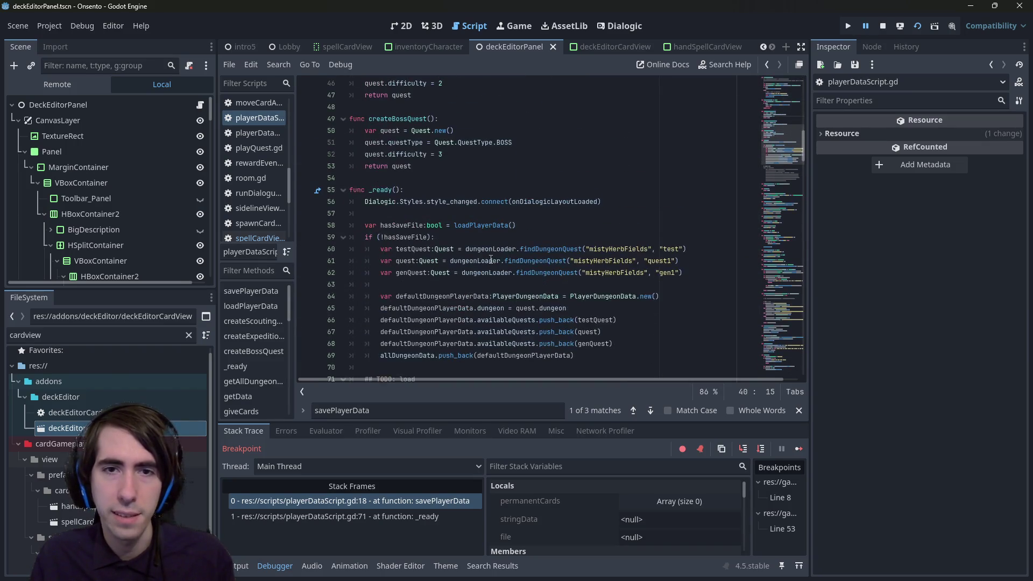
scroll(581, 241, "down", 1)
Step: Add an addPermanentCards([""]) call to _ready's default-data setup
left_click(519, 332)
key("Return")
key("Return")
key("Up")
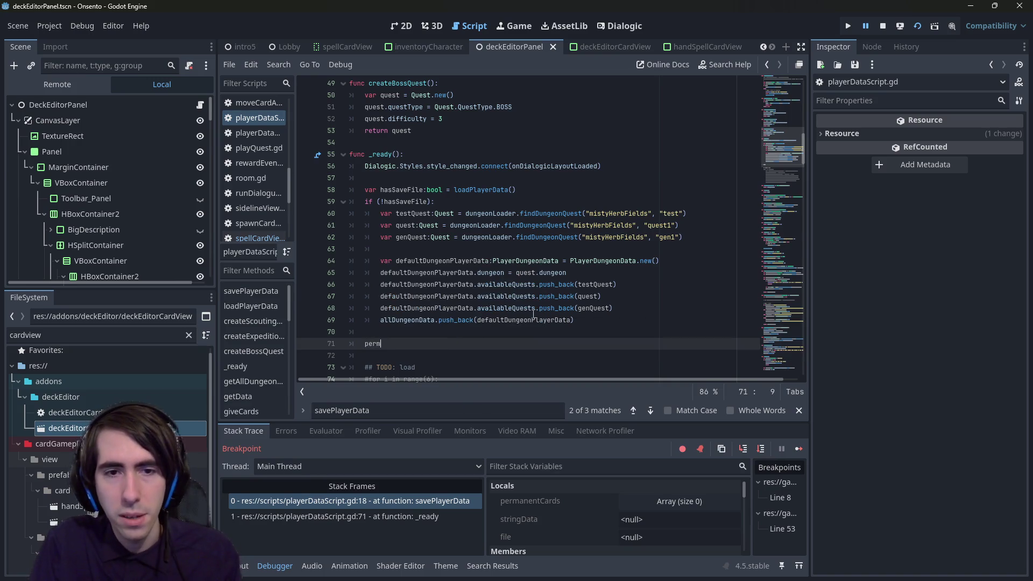
type("perm")
key("Return")
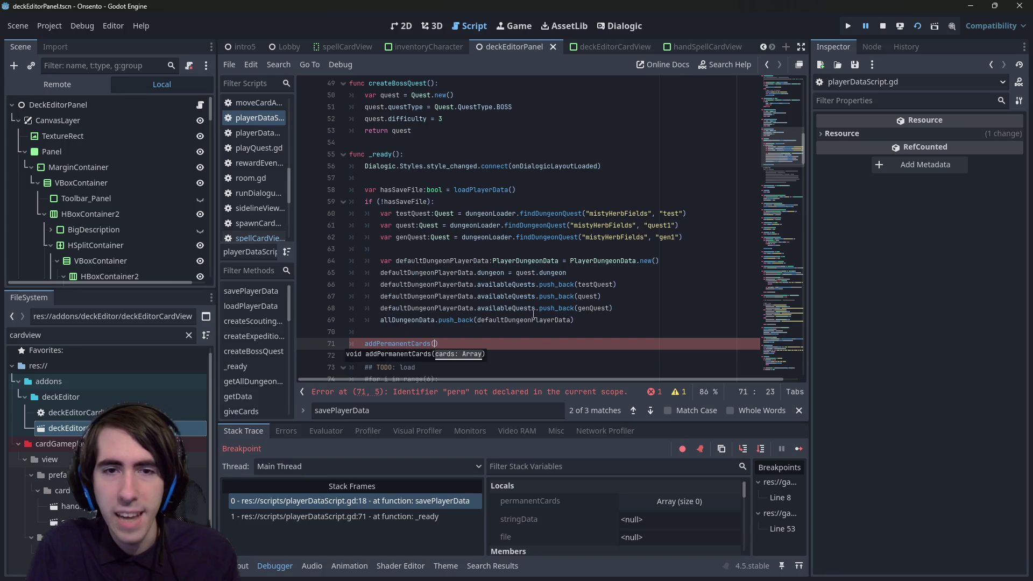
type("[\"")
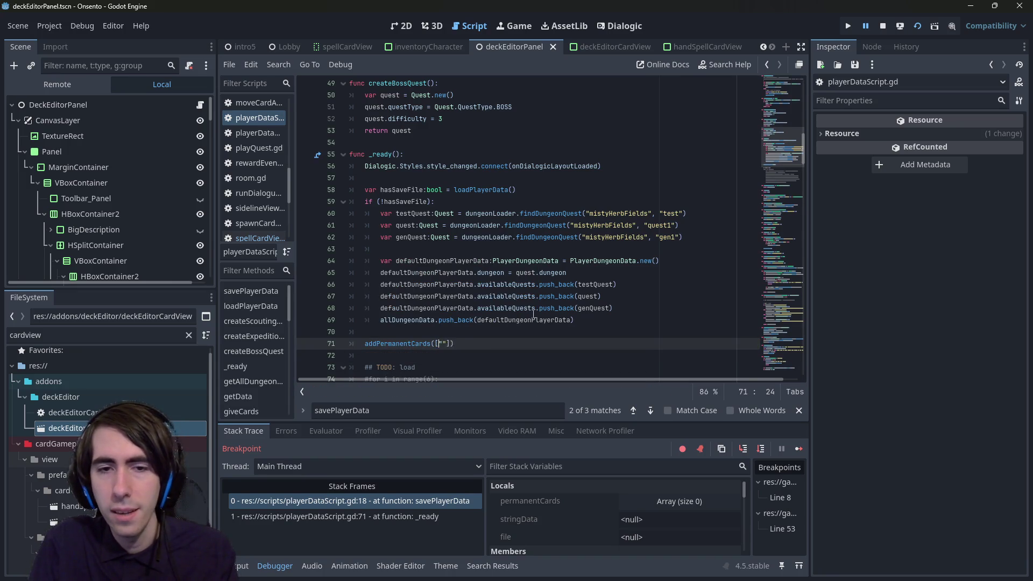
type("\"")
key("Escape")
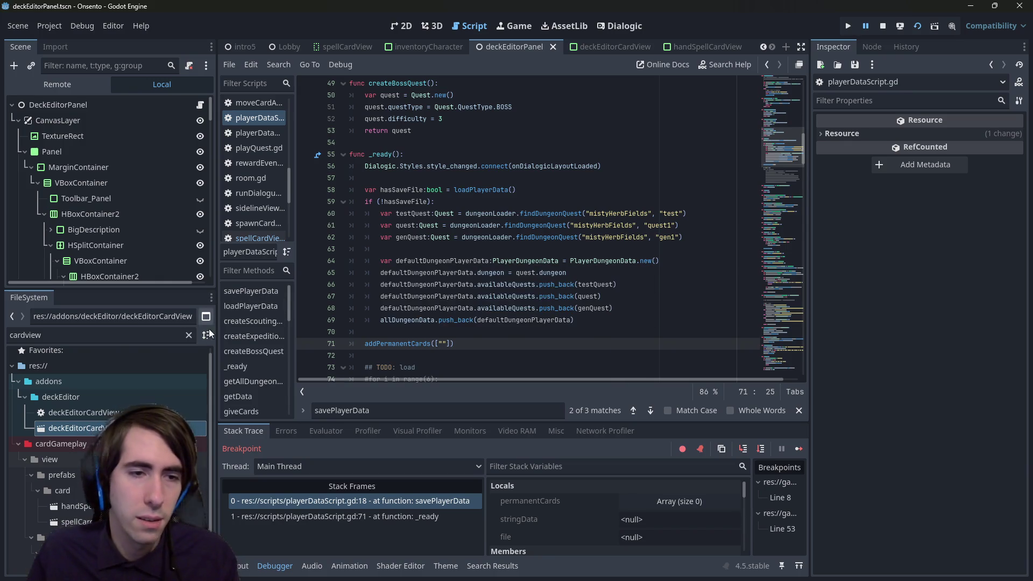
left_click_drag(215, 369, 227, 370)
scroll(193, 357, "down", 1)
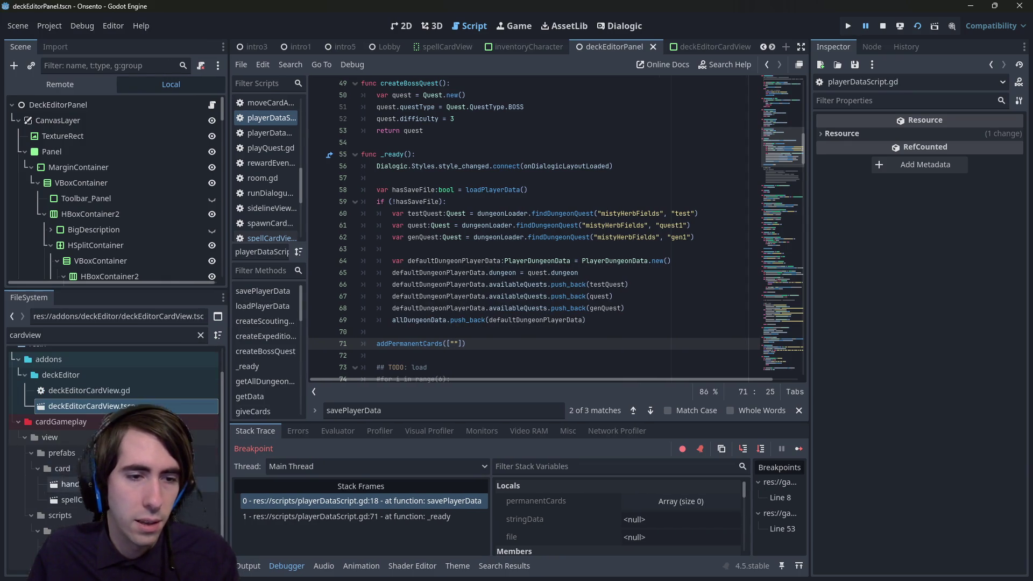
Step: Clear the FileSystem filter and open a new line below the addPermanentCards call
left_click(201, 335)
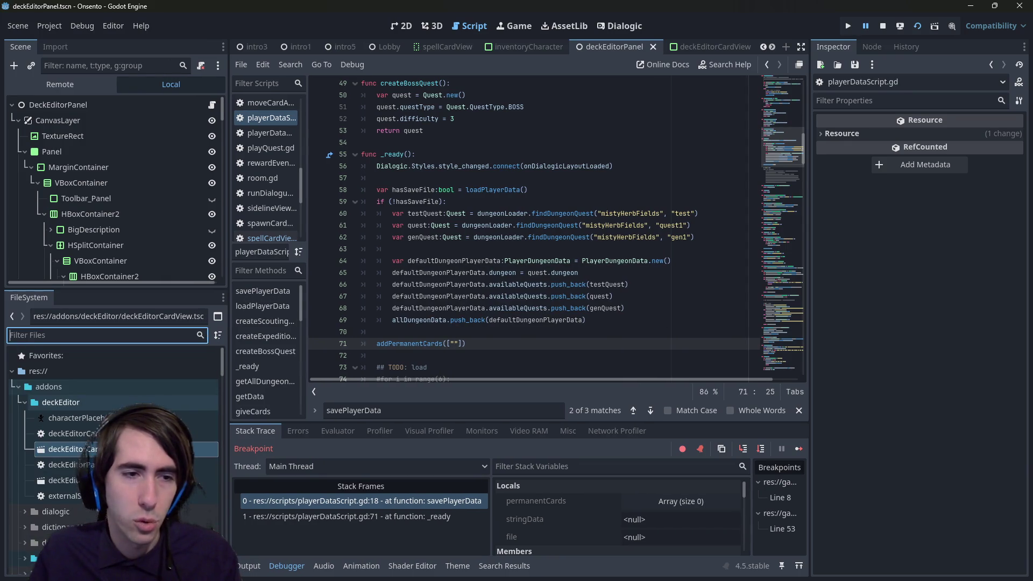
double_click(76, 383)
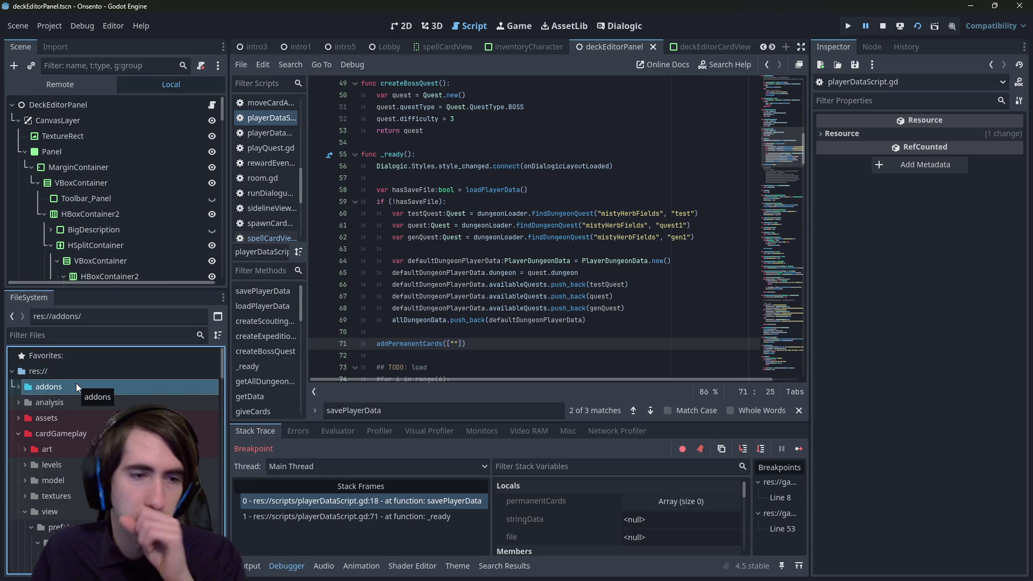
scroll(63, 516, "down", 5)
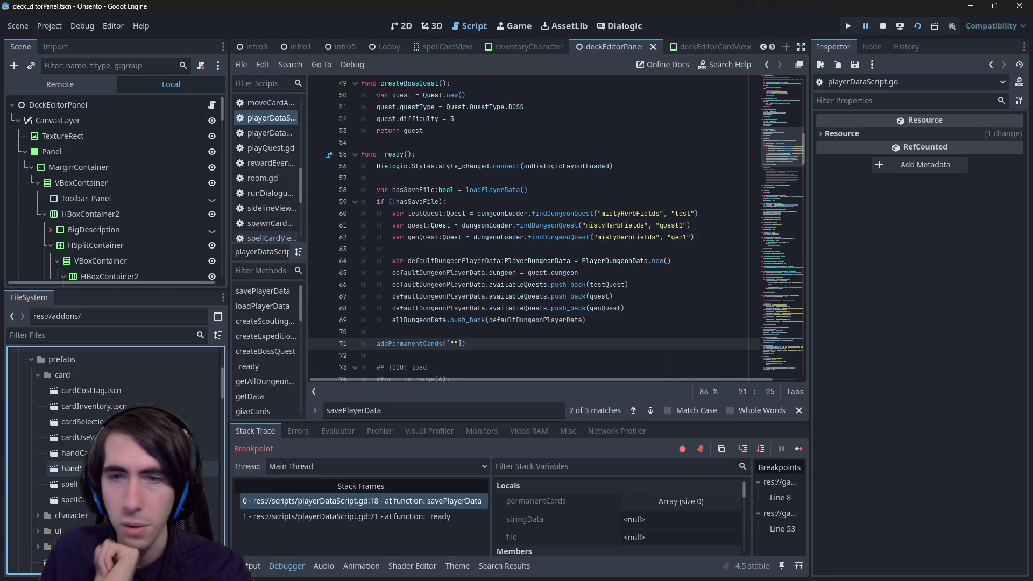
left_click(524, 341)
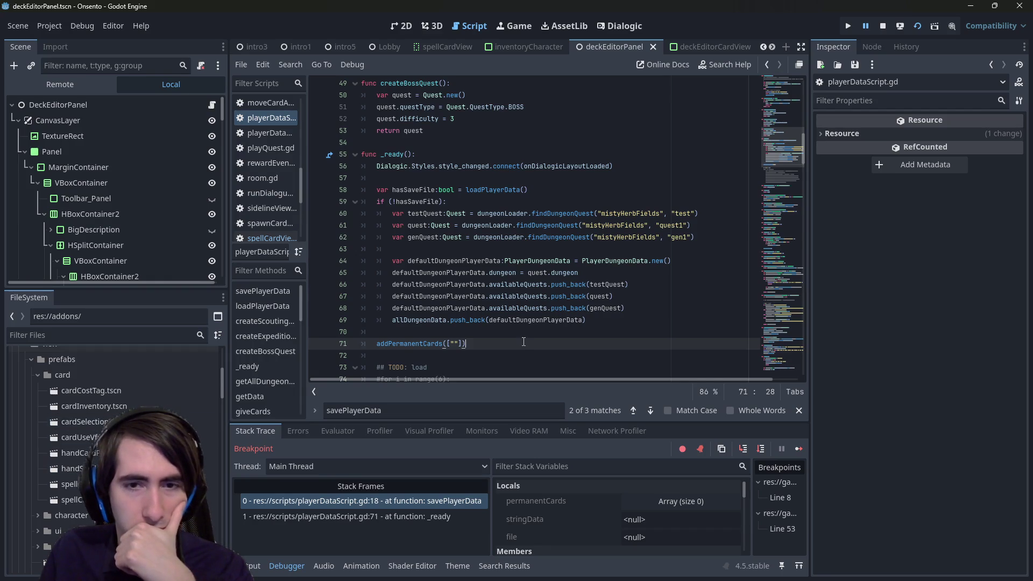
key("Return")
Step: Add savePlayerData() on line 72, directly after addPermanentCards([""])
type("savePlayerData(")
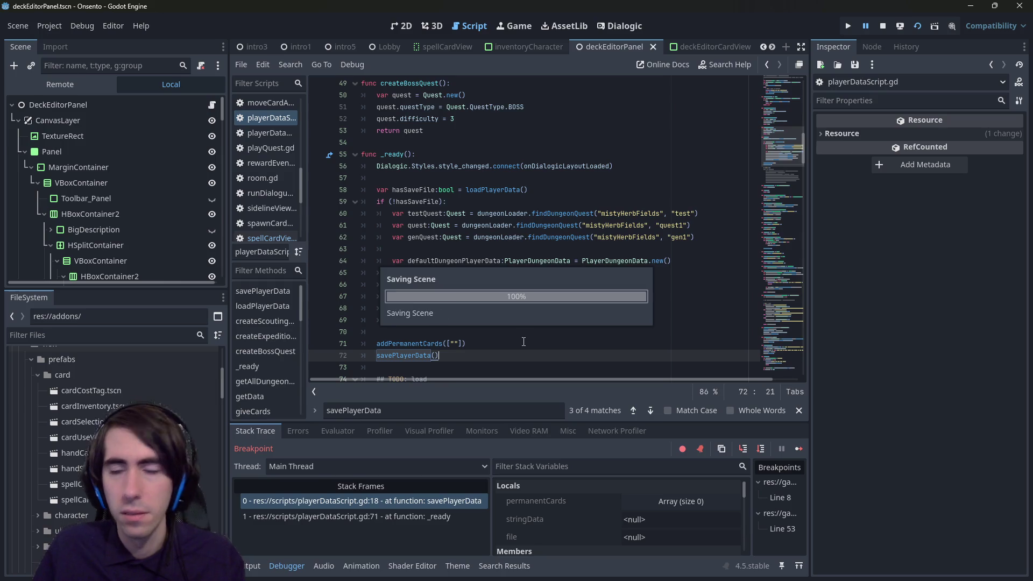
key("Return")
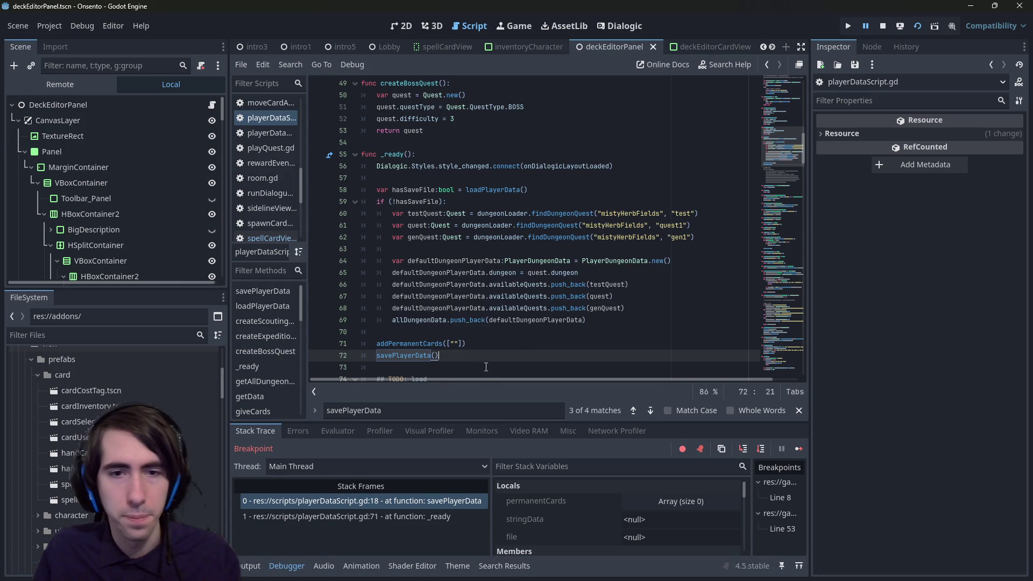
left_click(456, 343)
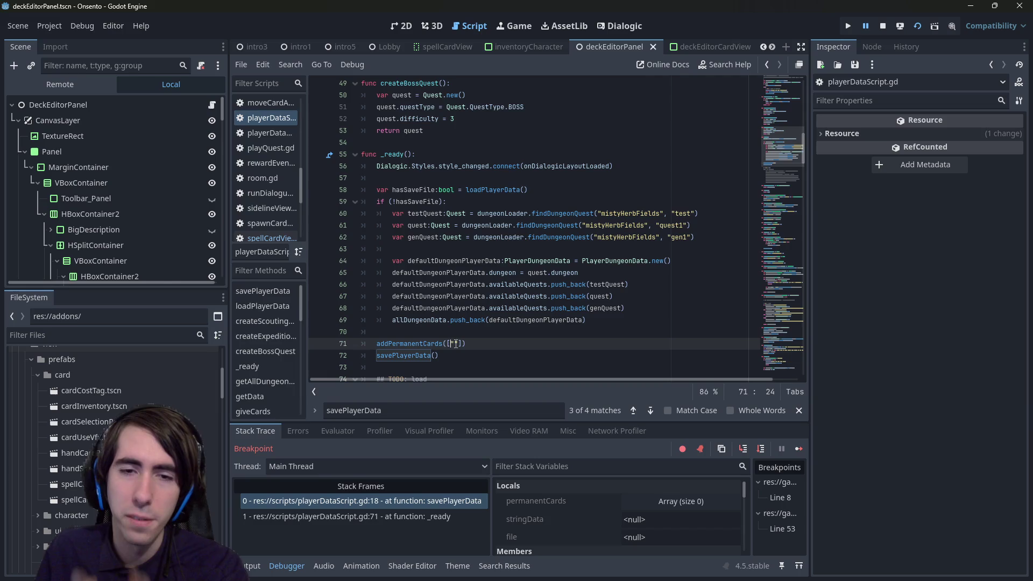
mouse_move(437, 311)
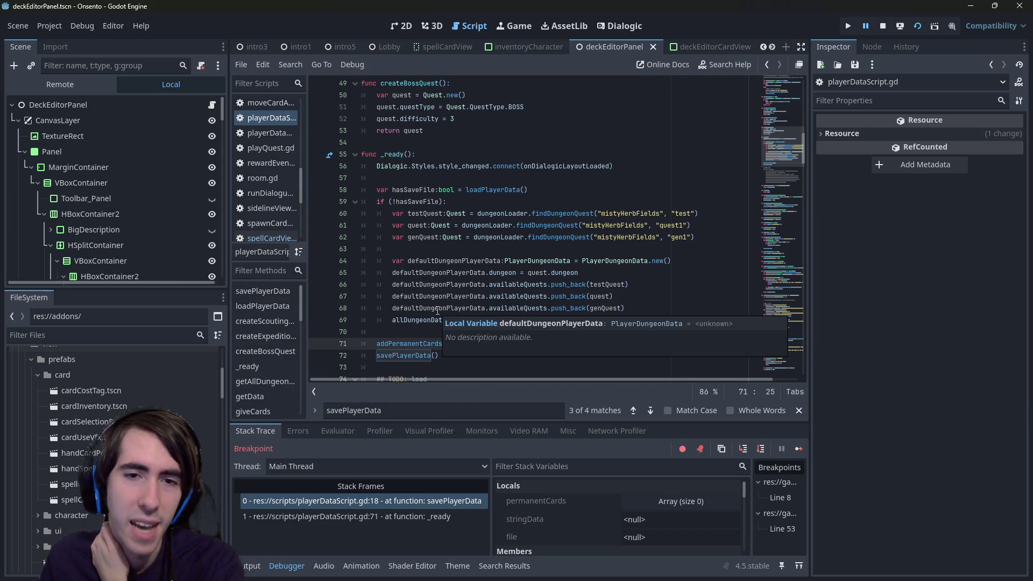
mouse_move(469, 190)
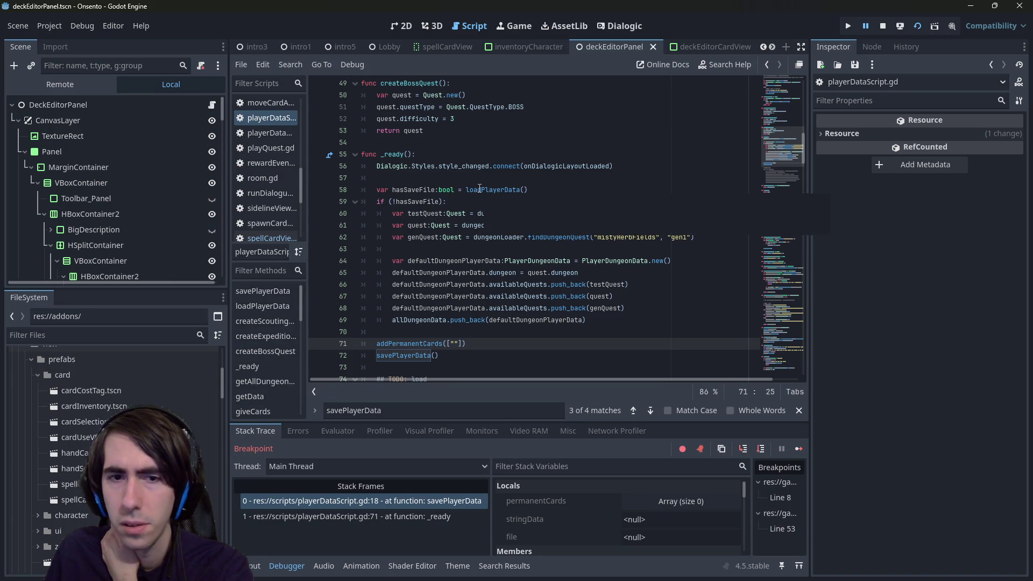
left_click_drag(440, 355, 299, 361)
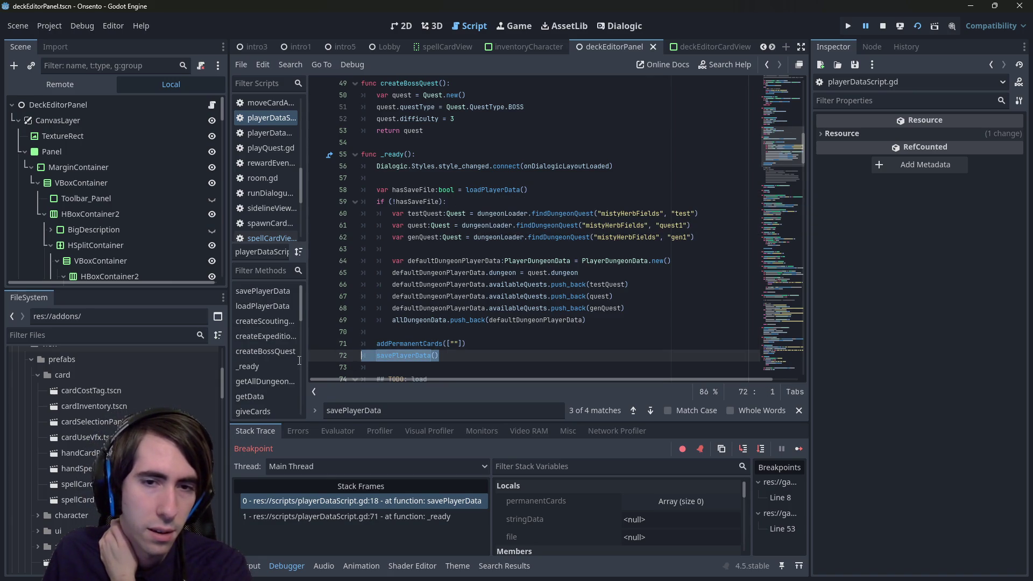
key("Up")
key("End")
scroll(49, 404, "down", 3)
Step: Browse the FileSystem to gameplay/cards and open giveMana.json
scroll(60, 402, "up", 5)
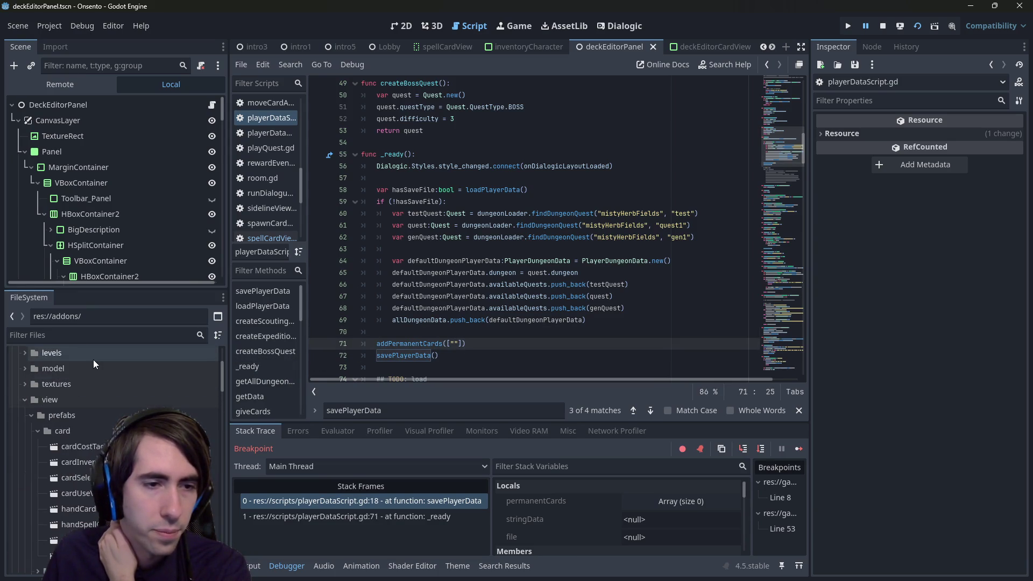
scroll(95, 427, "up", 3)
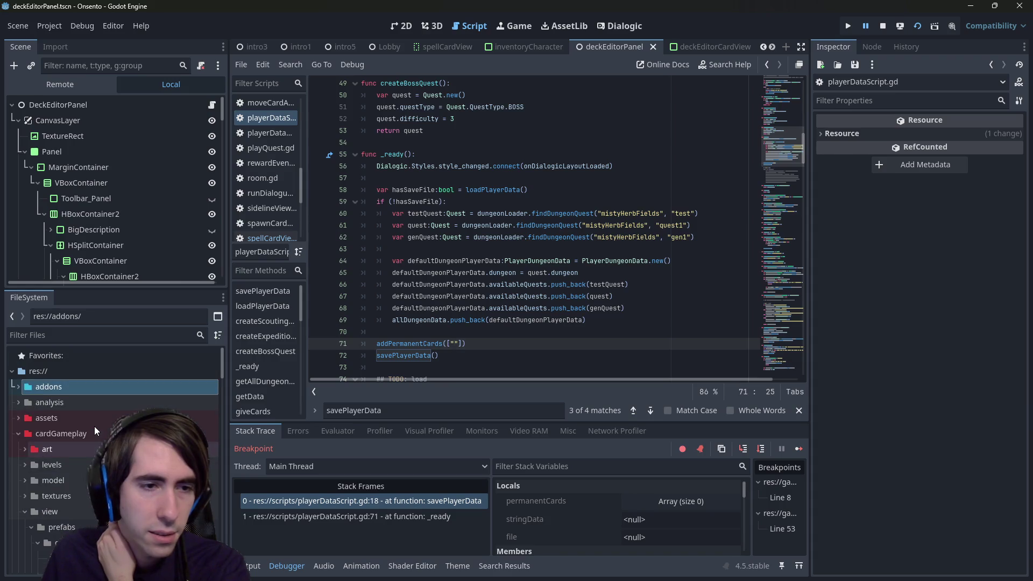
double_click(76, 422)
scroll(75, 473, "down", 2)
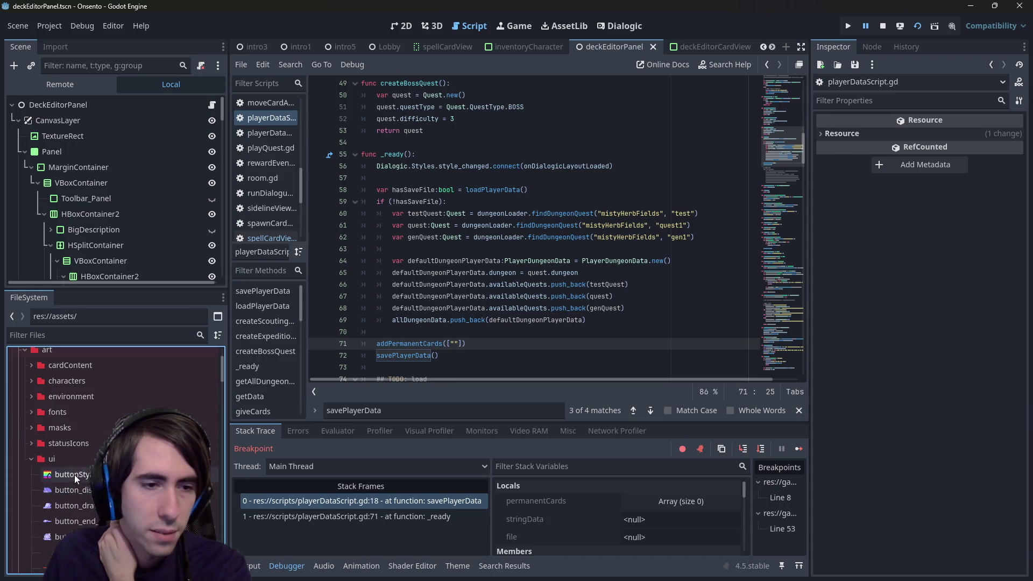
double_click(75, 460)
left_click(88, 367)
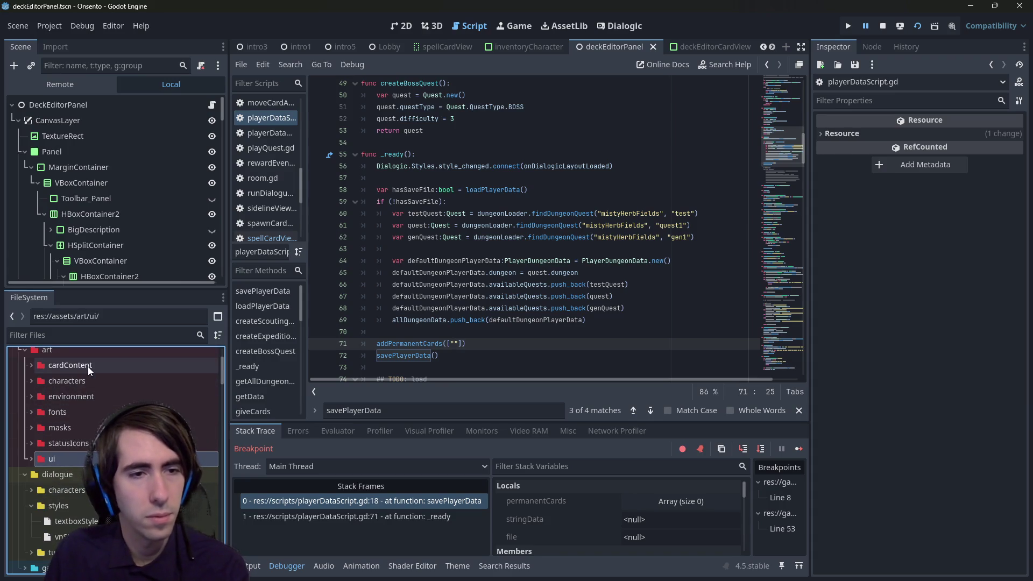
double_click(88, 367)
double_click(88, 366)
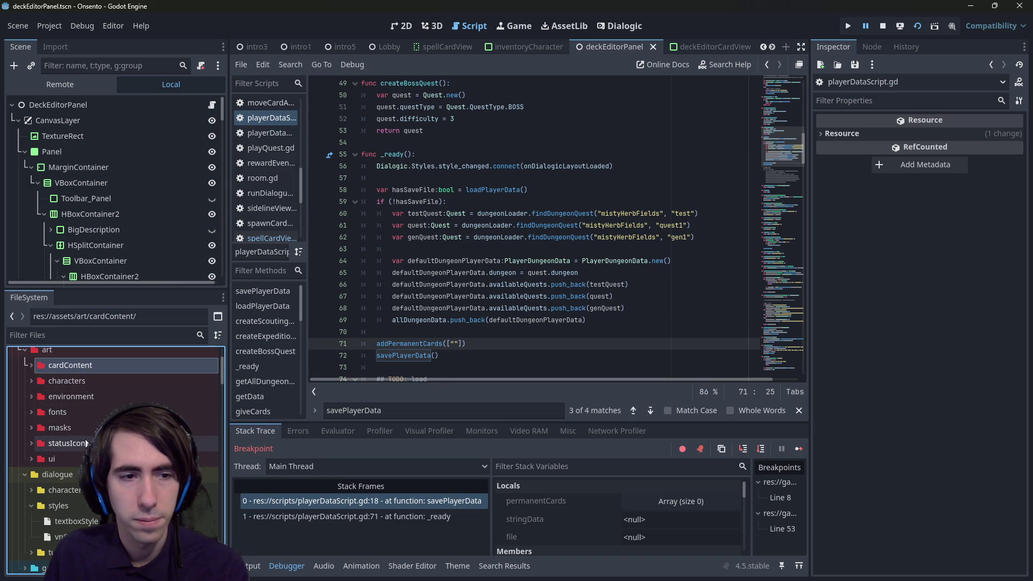
scroll(86, 443, "up", 1)
double_click(73, 377)
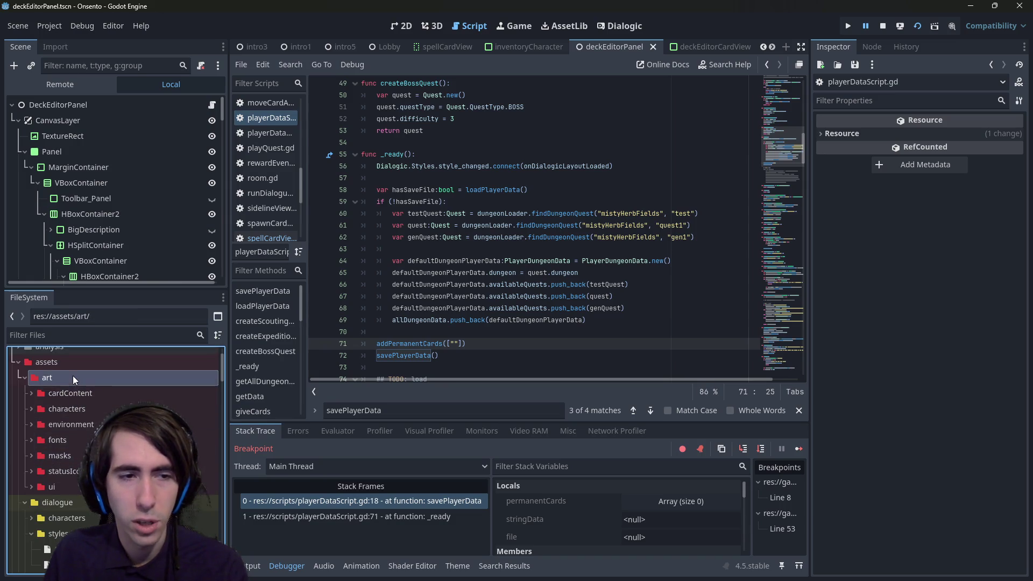
double_click(64, 389)
double_click(67, 412)
double_click(79, 428)
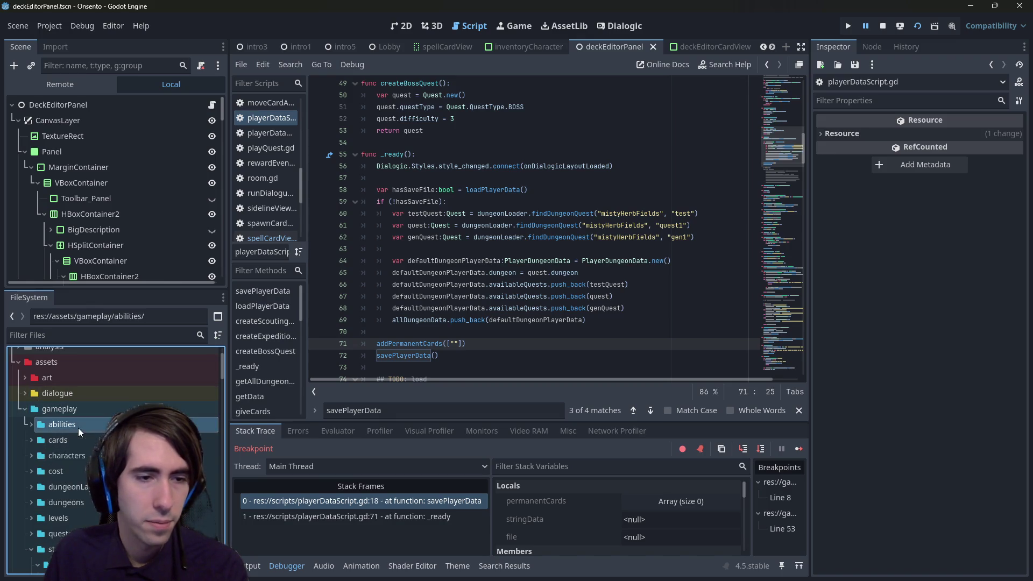
double_click(72, 441)
scroll(75, 454, "down", 3)
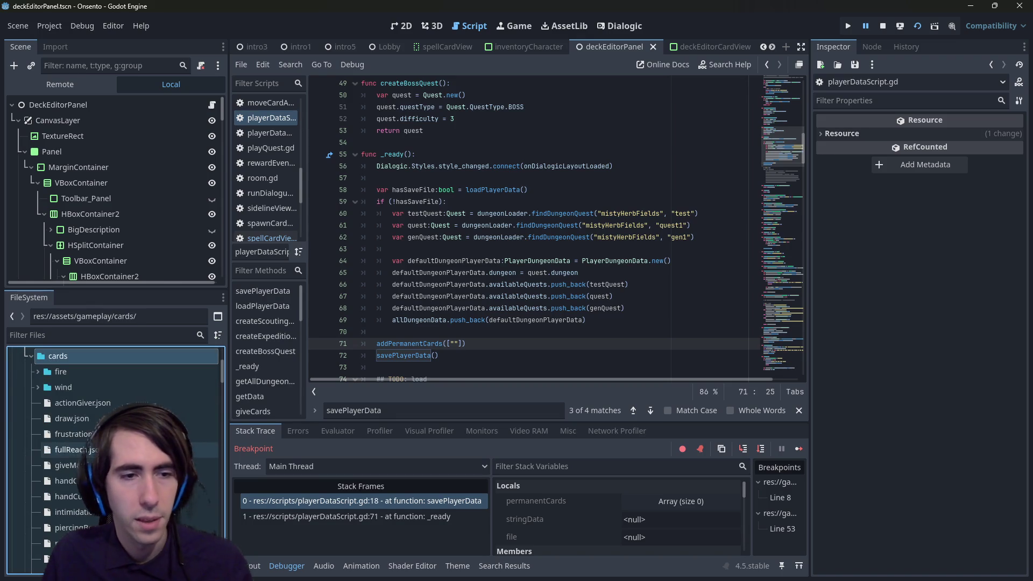
double_click(76, 465)
Step: Paste the GiveMana id into addPermanentCards(["GiveMana"]), save, and rerun the scene
scroll(345, 180, "up", 2)
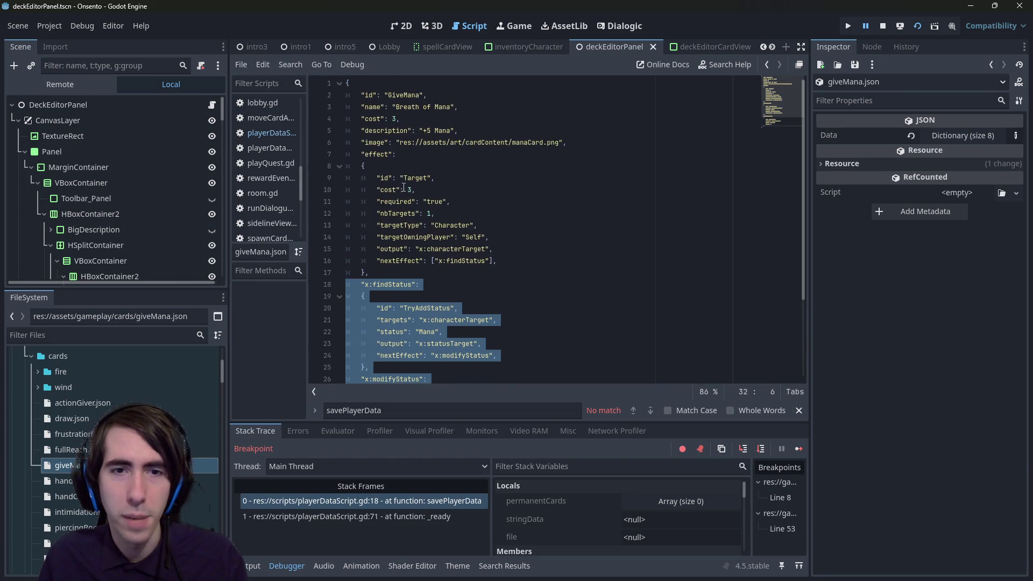
double_click(403, 94)
key("ctrl+c")
key("alt+Left")
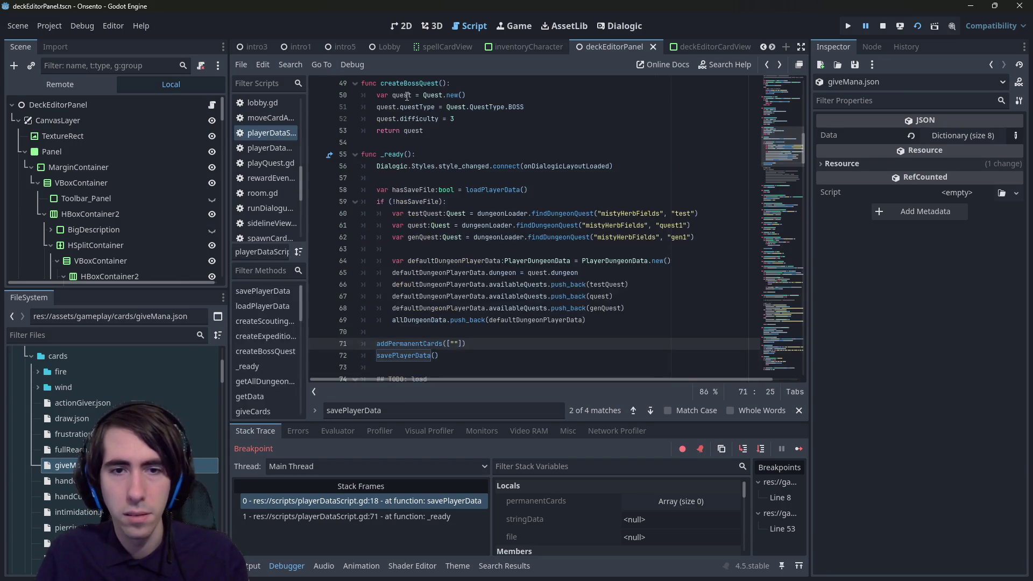
key("ctrl+v")
key("ctrl+s")
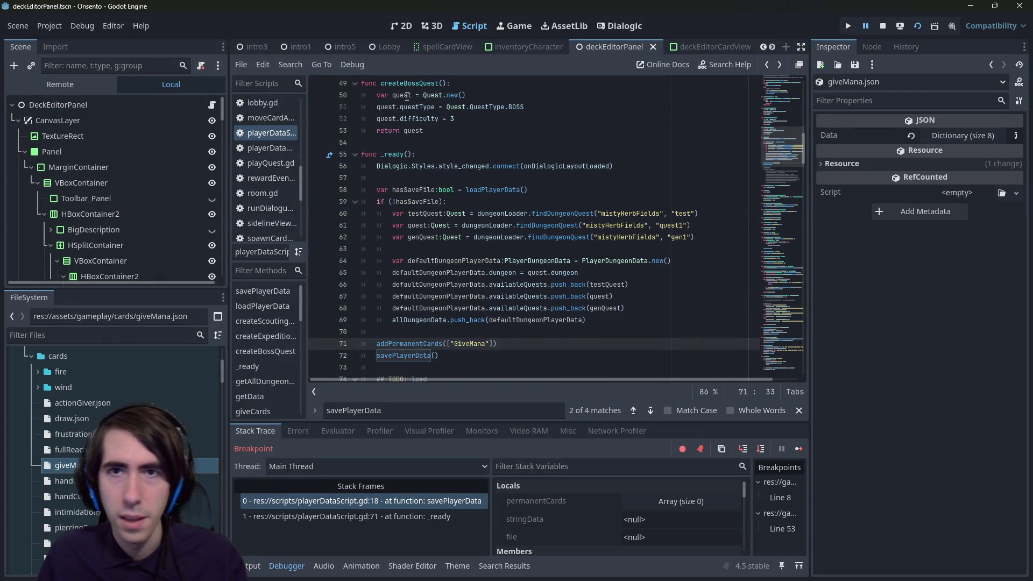
left_click(882, 25)
left_click(919, 27)
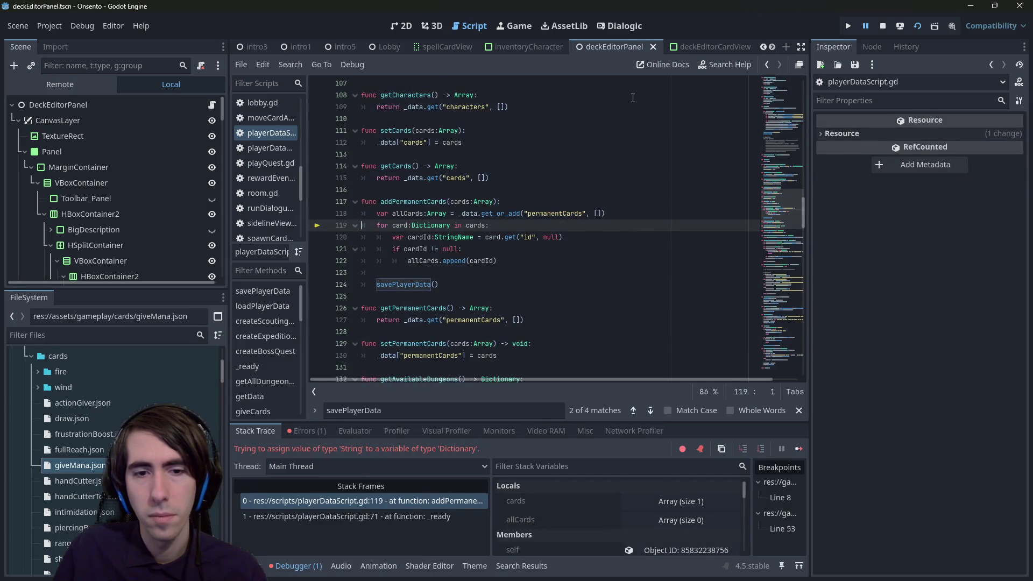
Step: Remove the Dictionary type so line 119 reads 'for card in cards:'
double_click(432, 223)
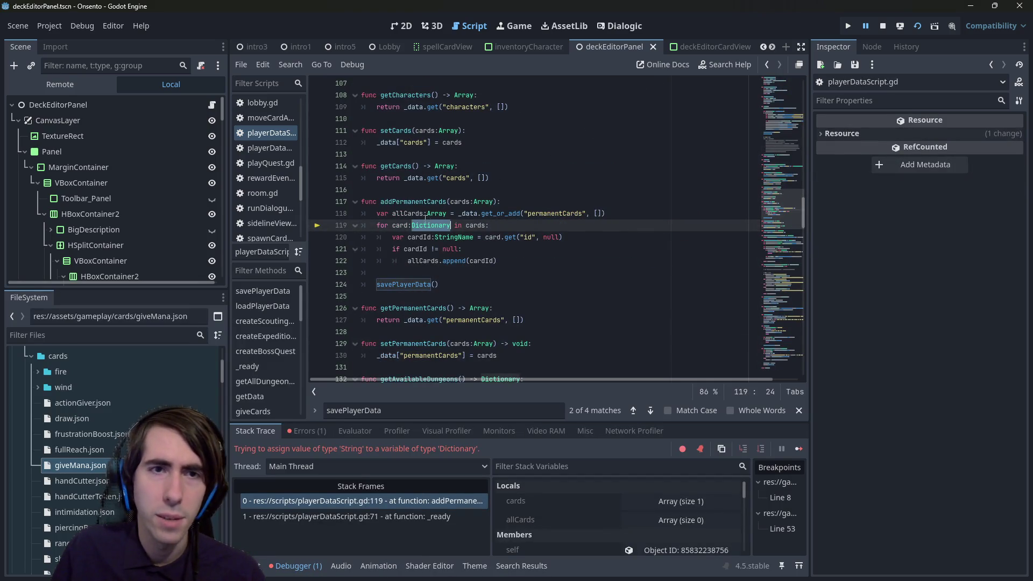
left_click(305, 146)
left_click(280, 137)
mouse_move(306, 160)
left_mouse_down()
mouse_move(350, 162)
mouse_move(303, 162)
left_mouse_up()
scroll(519, 279, "up", 2)
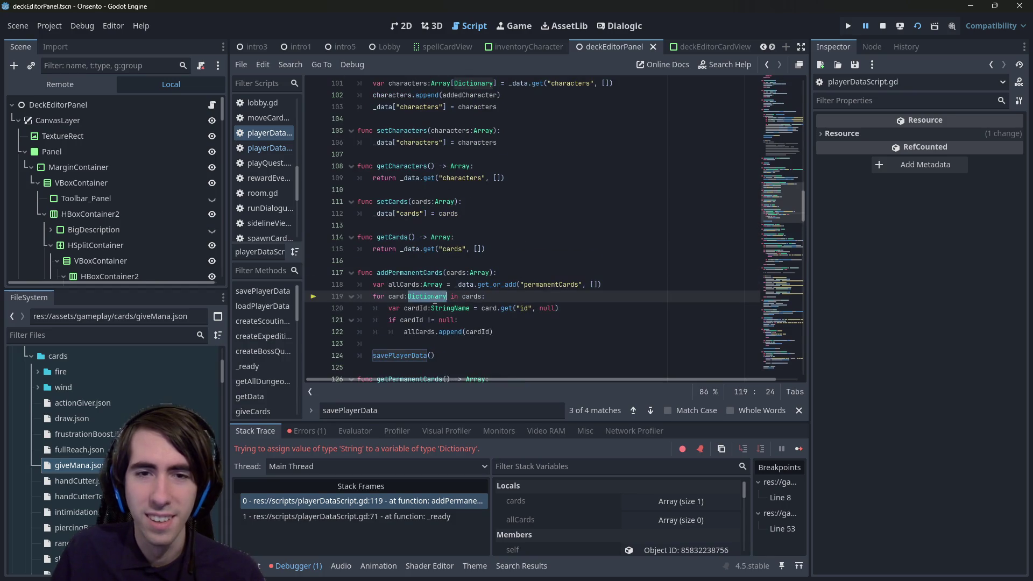
type("StringName")
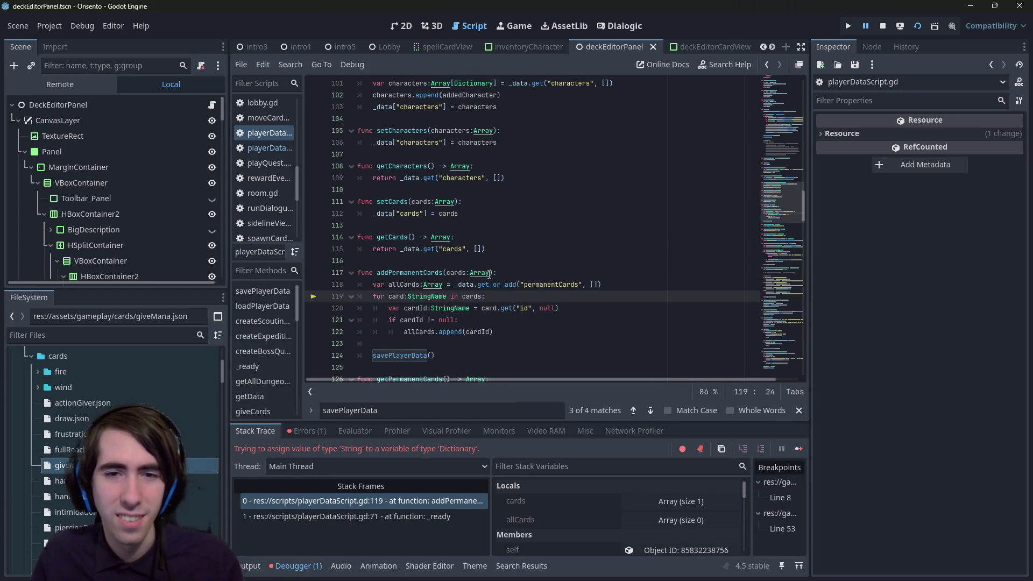
key("ctrl+z")
key("ctrl+z")
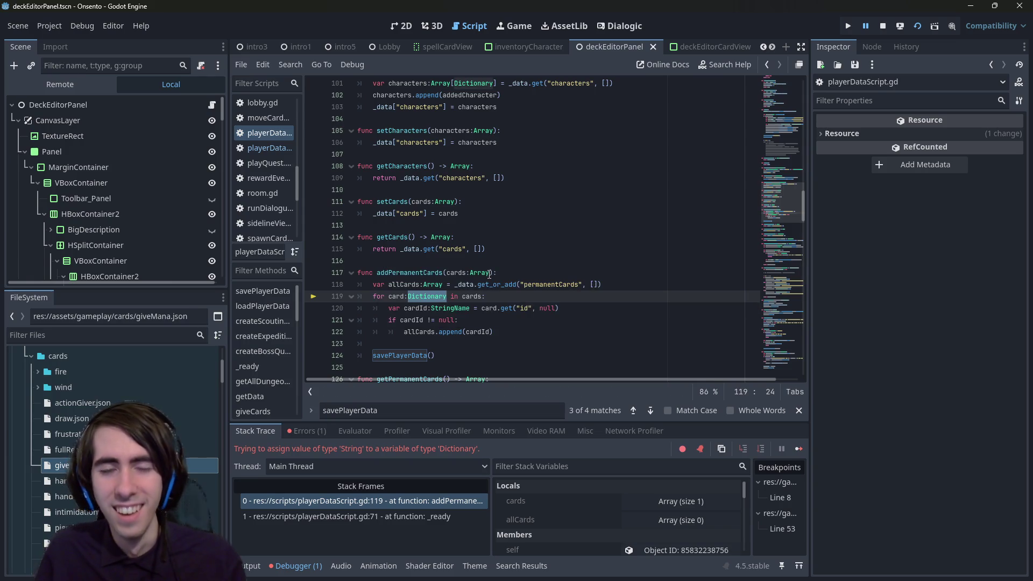
mouse_move(491, 273)
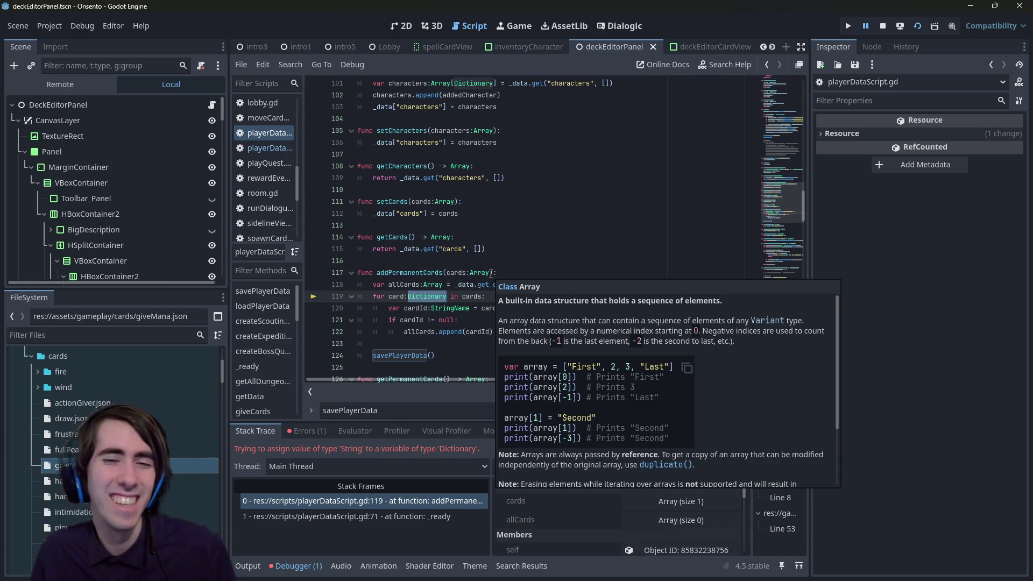
key("BackSpace")
key("BackSpace")
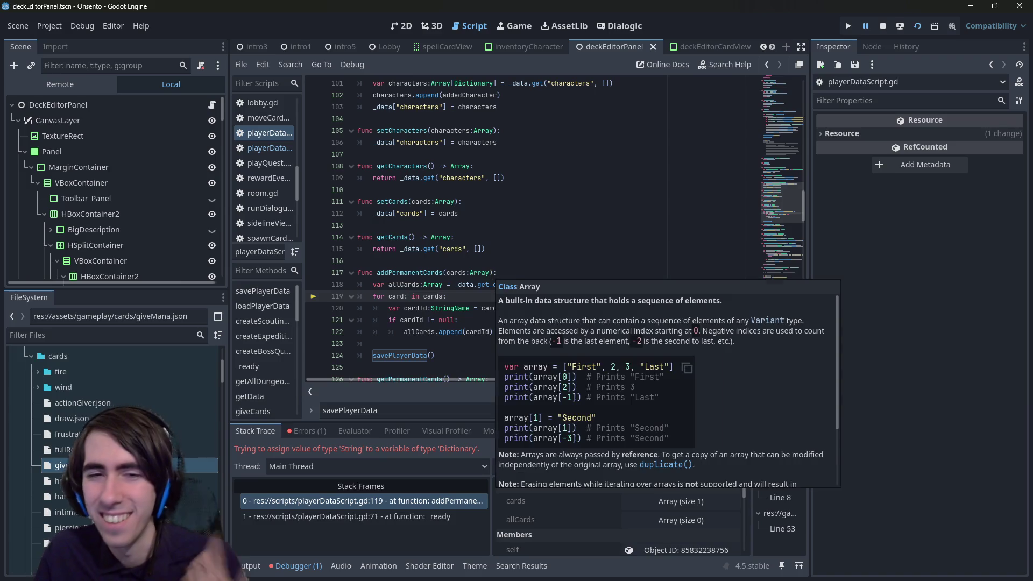
key("Return")
Step: Add an 'if card is Dictionary:' check and move the cardId declaration above it
type("if c")
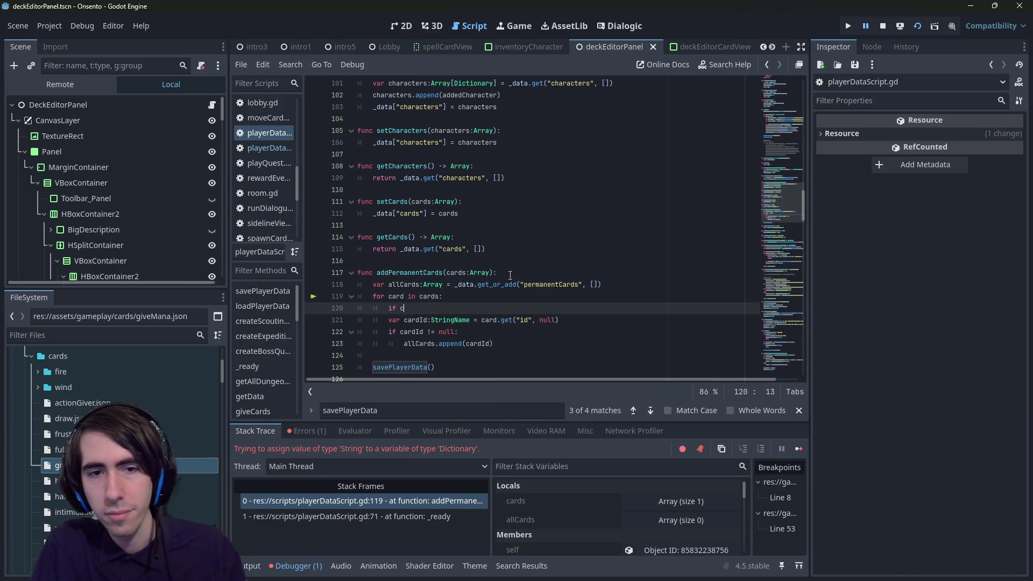
type("ard is Dict")
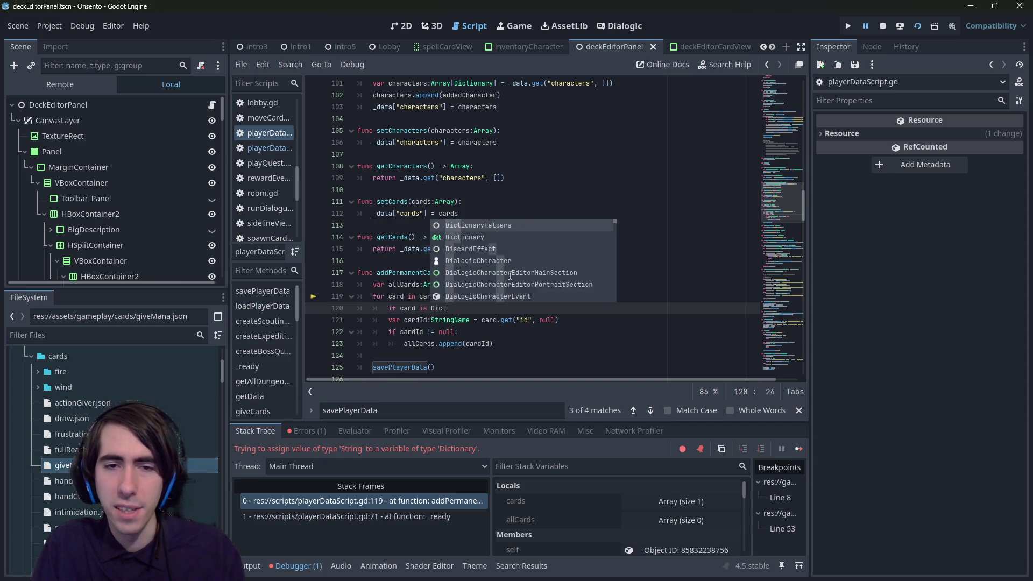
type("ionary:")
key("Down")
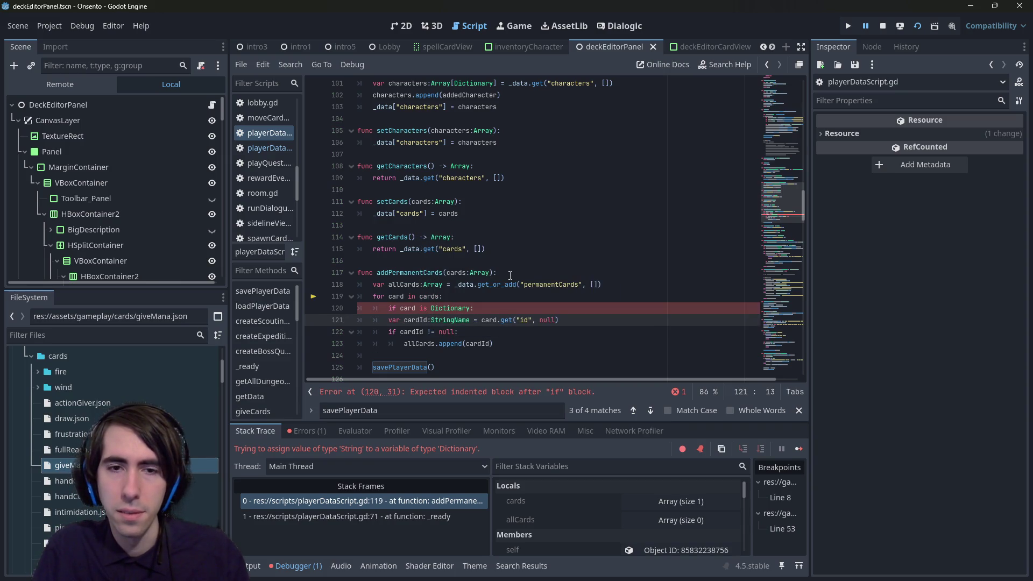
key("alt+Up")
key("ctrl+Right")
key("ctrl+Right")
key("ctrl+Right")
Step: Move the card.get("id", null) lookup into the if body as cardId's assignment
key("shift+ctrl+Right")
key("shift+ctrl+Right")
key("shift+ctrl+Right")
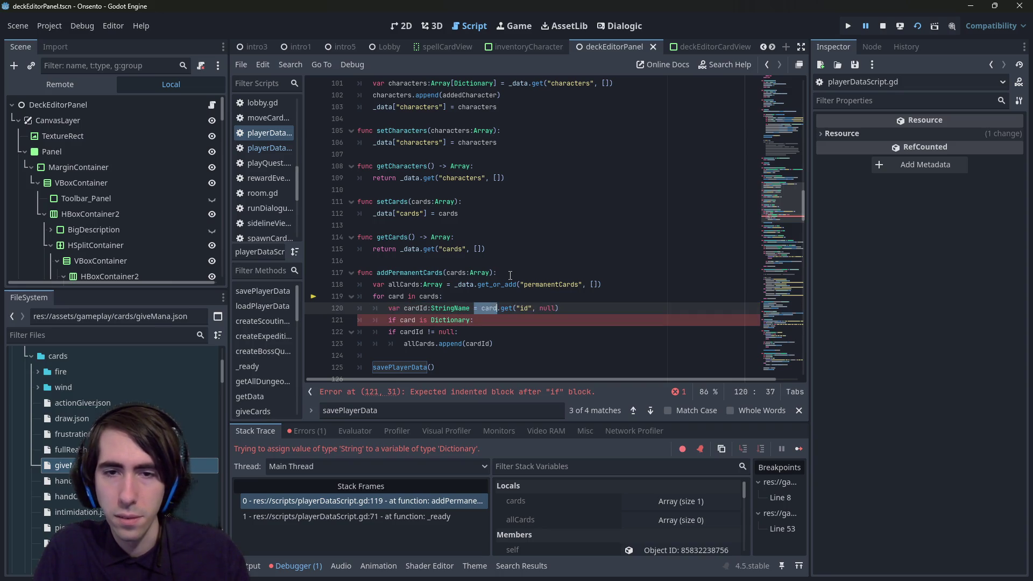
key("ctrl+x")
key("Down")
key("Return")
type("cardId =")
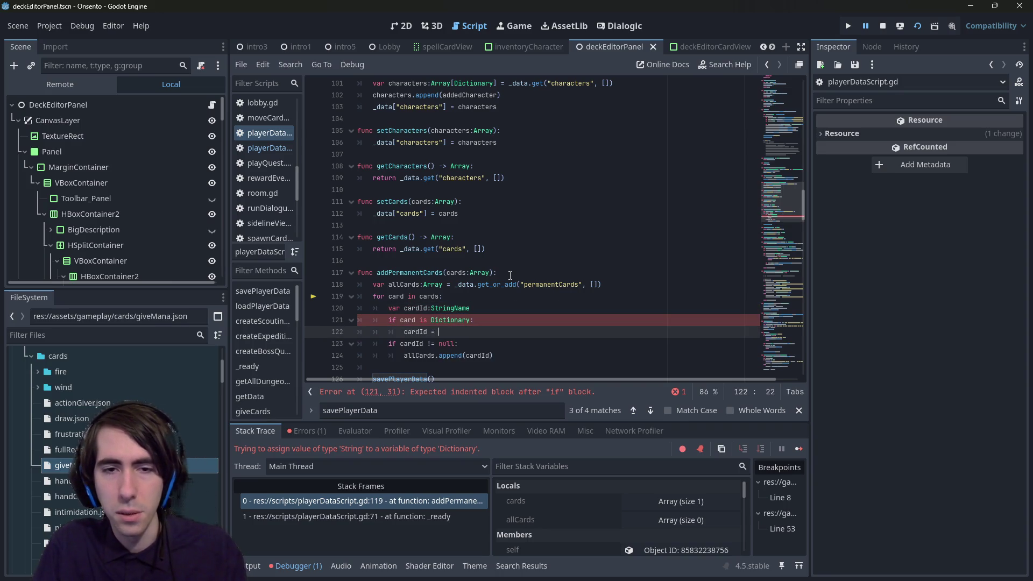
key("ctrl+v")
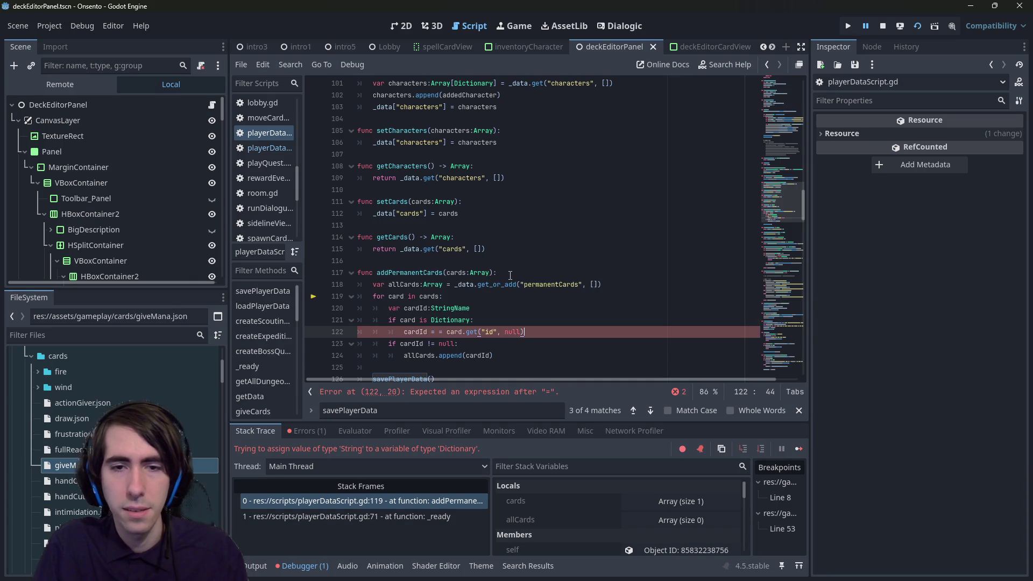
key("BackSpace")
key("BackSpace")
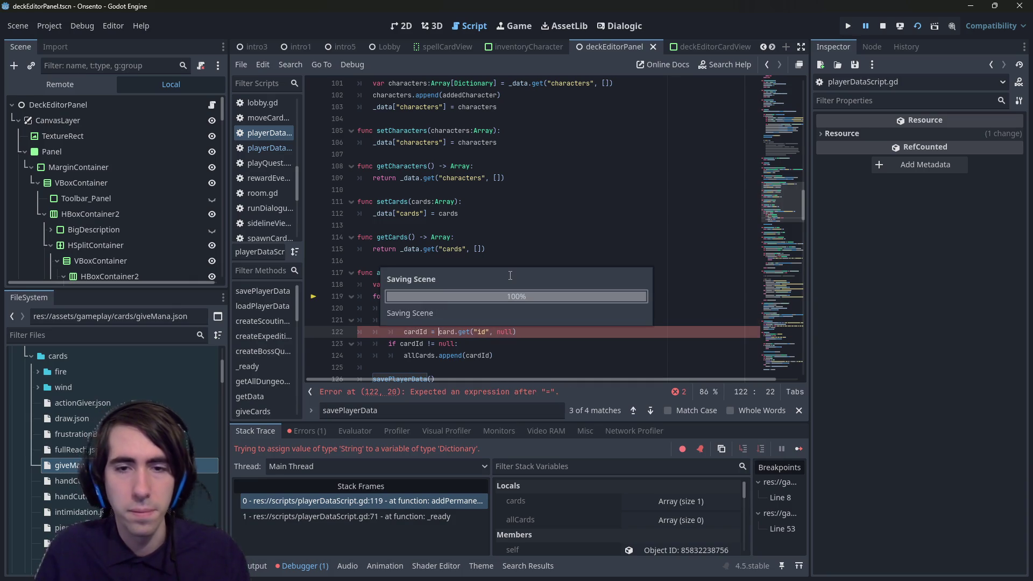
key("Escape")
Step: Default the cardId declaration to null
double_click(407, 344)
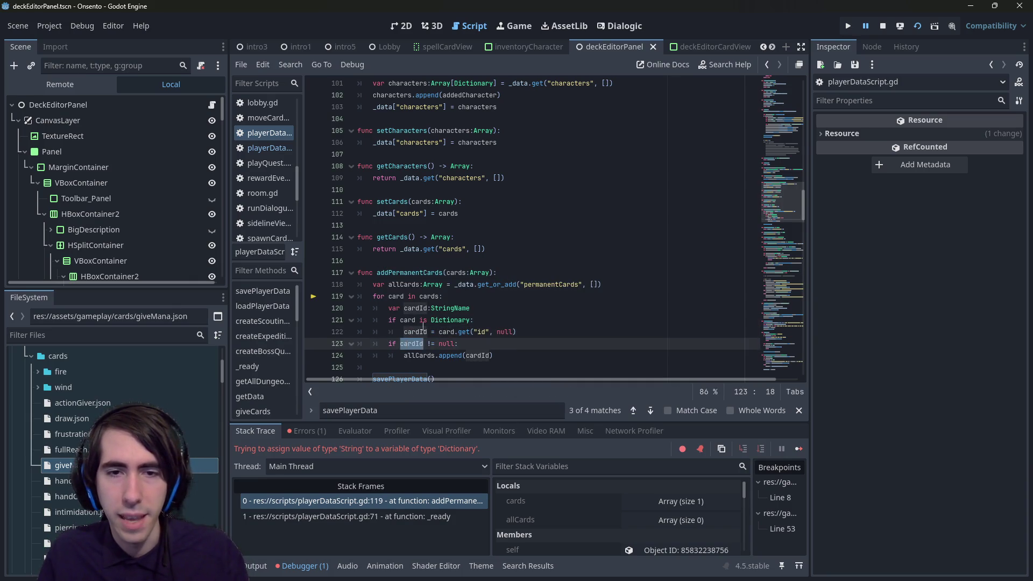
left_click(490, 308)
type("null")
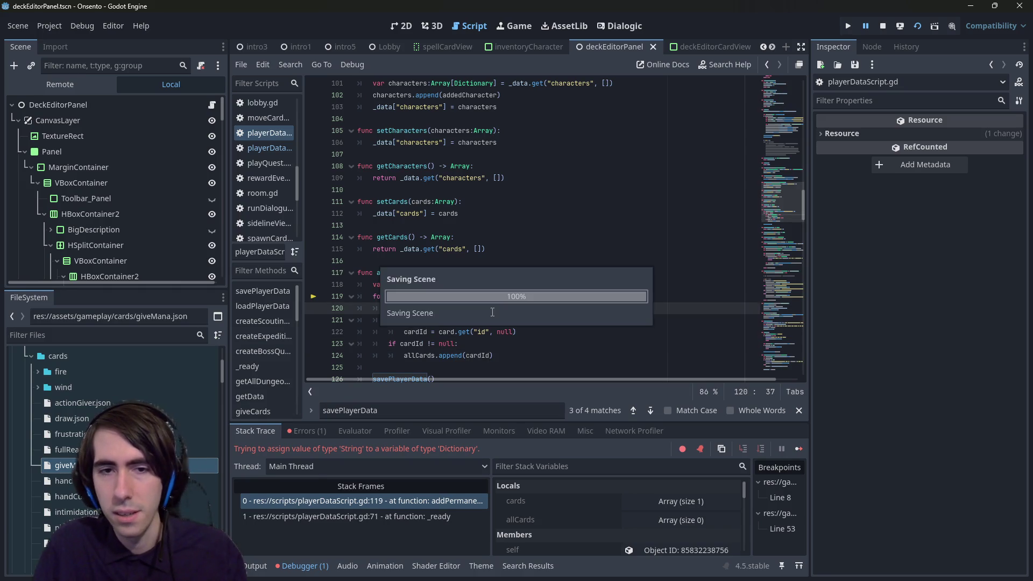
double_click(427, 308)
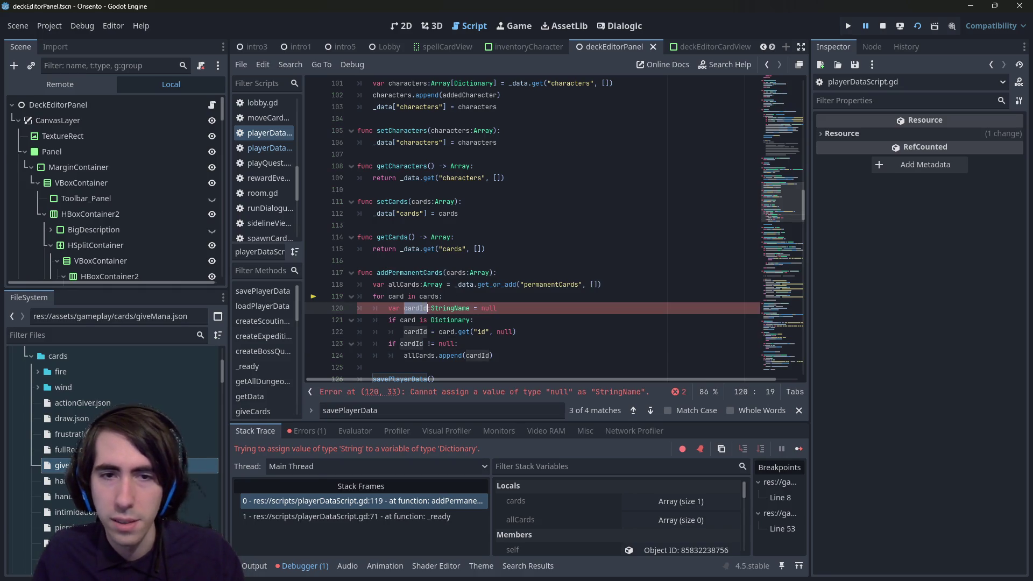
left_click(529, 337)
key("Return")
key("BackSpace")
type("elifcard is")
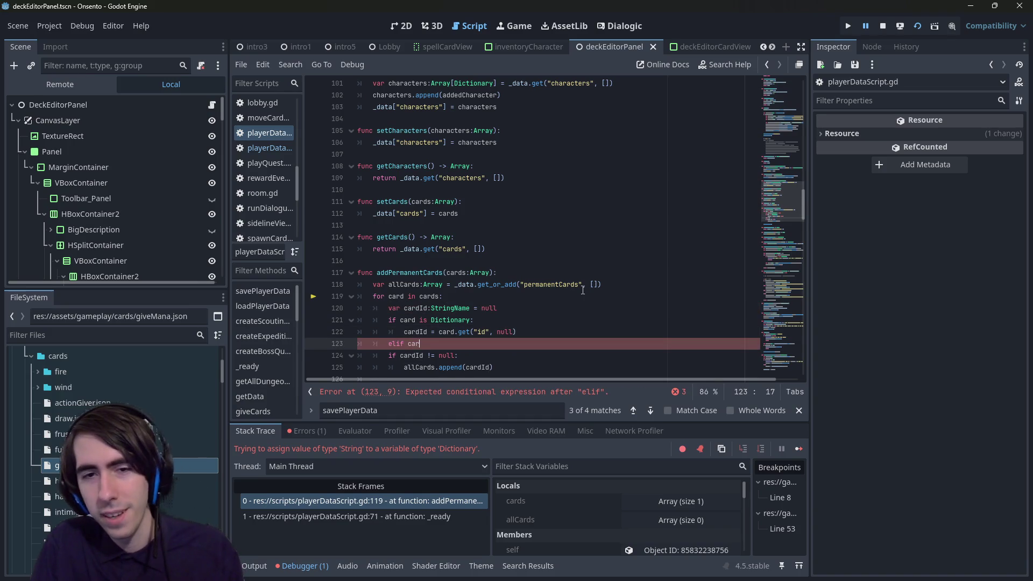
type(" S")
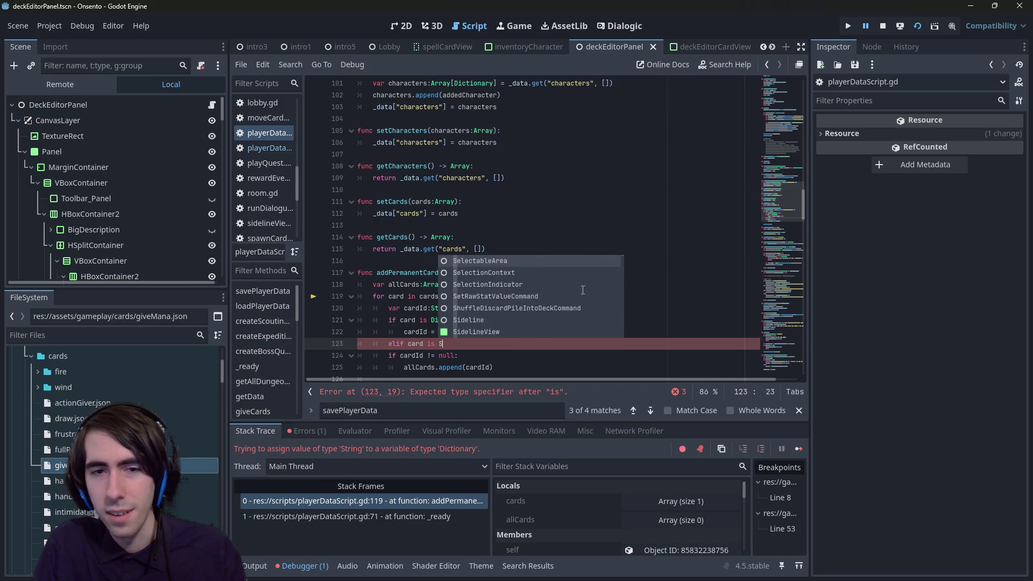
type("tring")
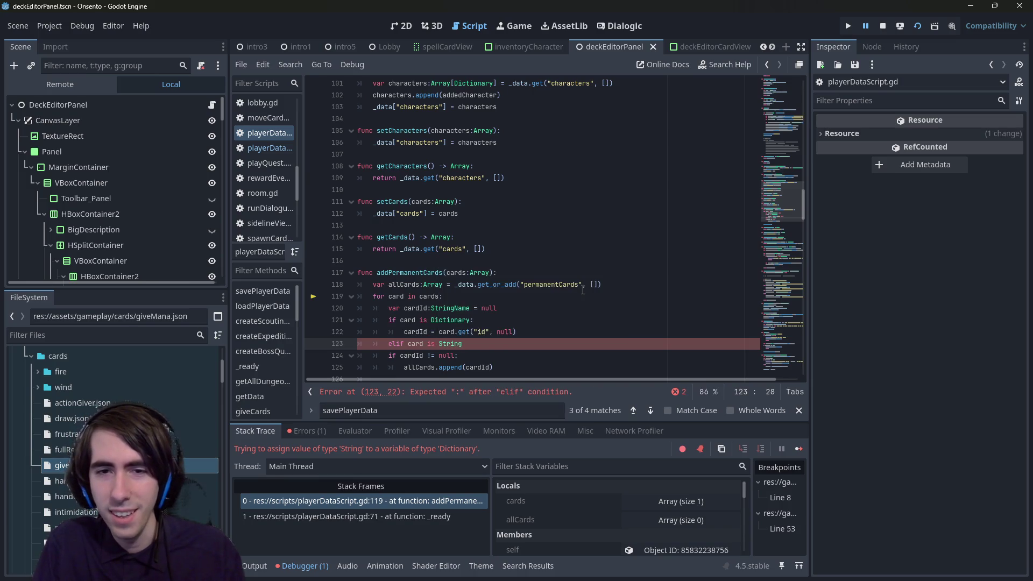
type("Name:")
key("Return")
type("cardId = card")
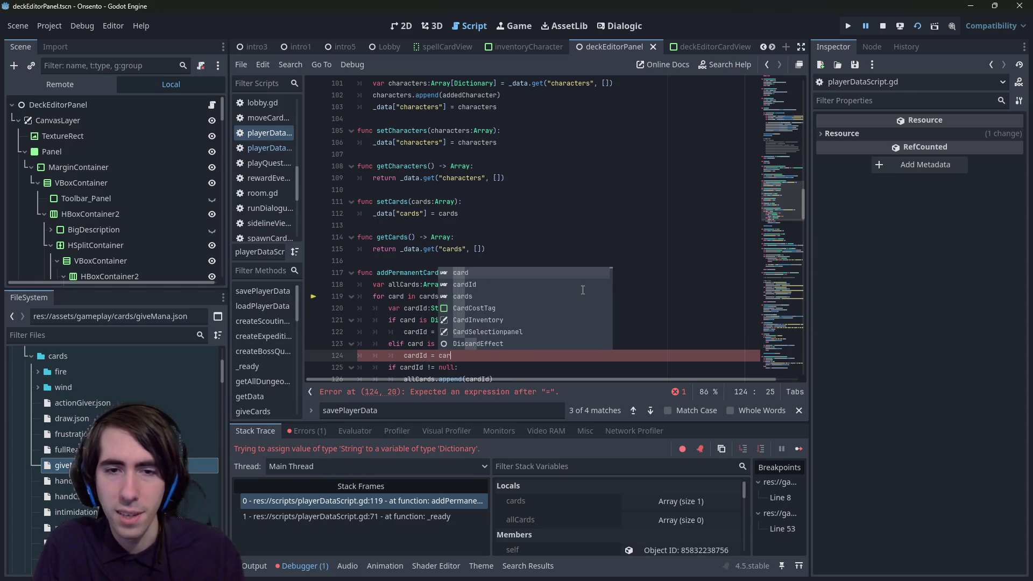
left_click(395, 329)
scroll(396, 329, "down", 1)
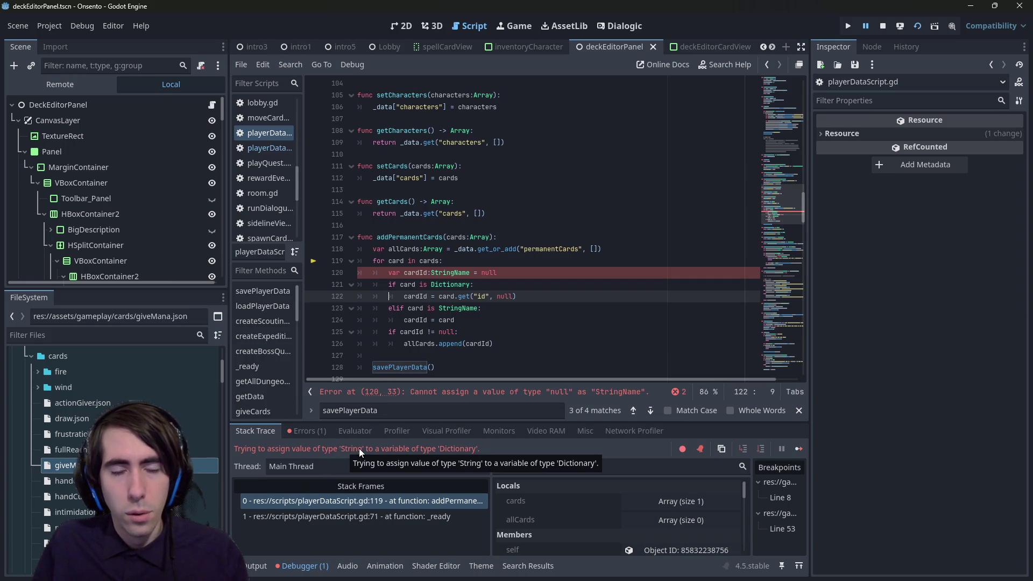
left_click(431, 343)
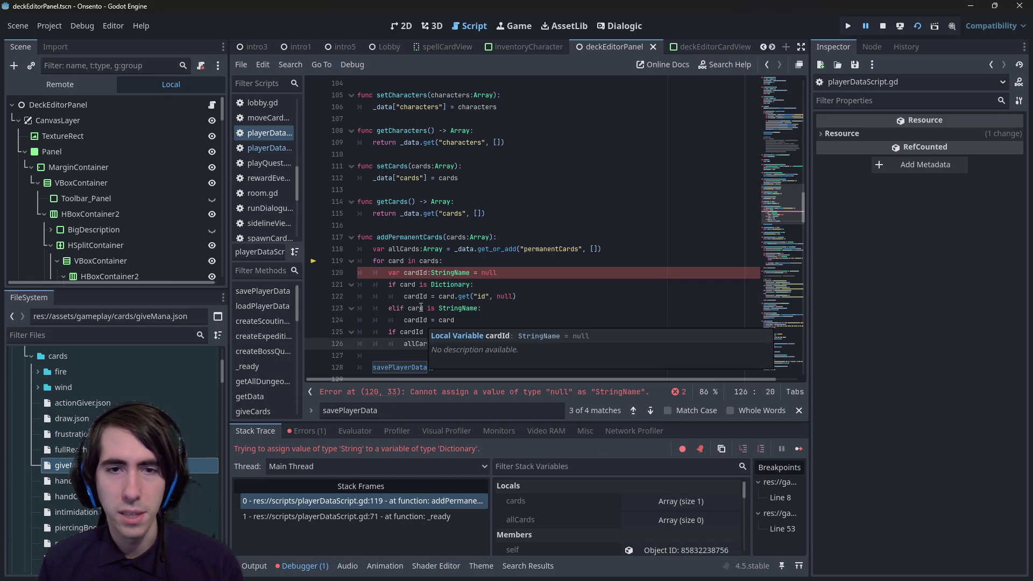
left_click(534, 393)
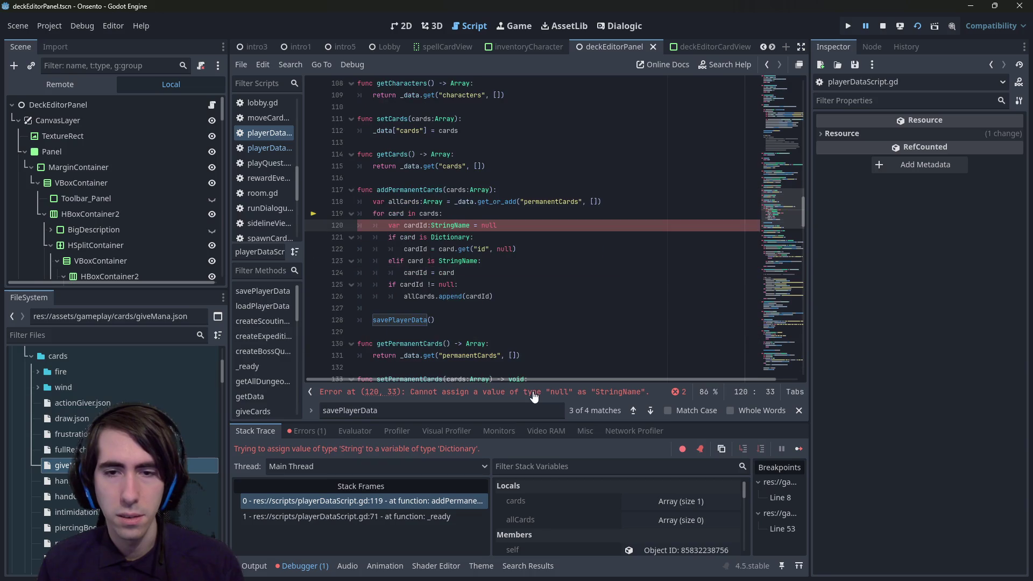
double_click(485, 224)
key("BackSpace")
key("BackSpace")
key("BackSpace")
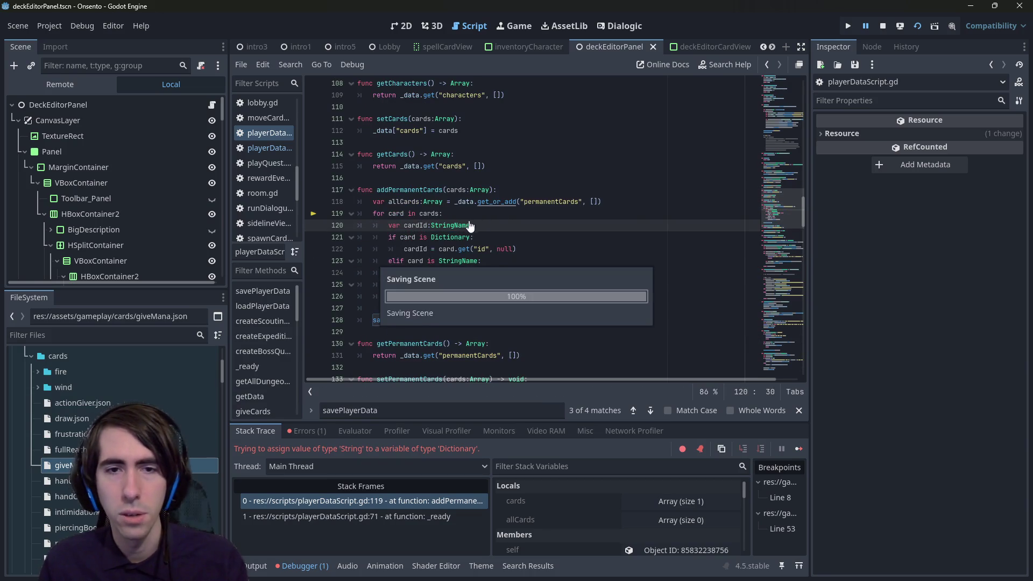
left_click(418, 225)
double_click(453, 225)
double_click(416, 225)
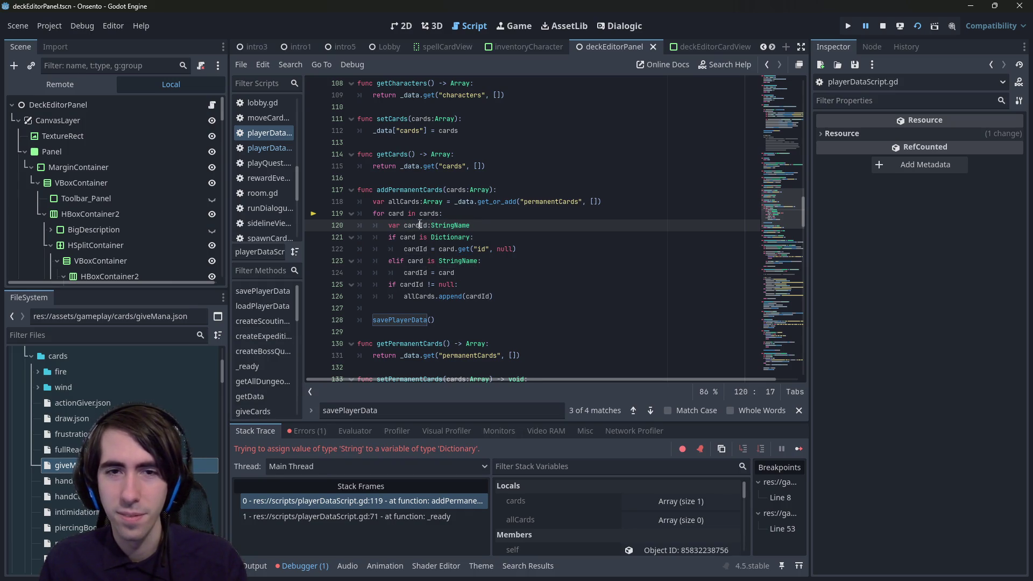
left_click_drag(501, 272, 347, 260)
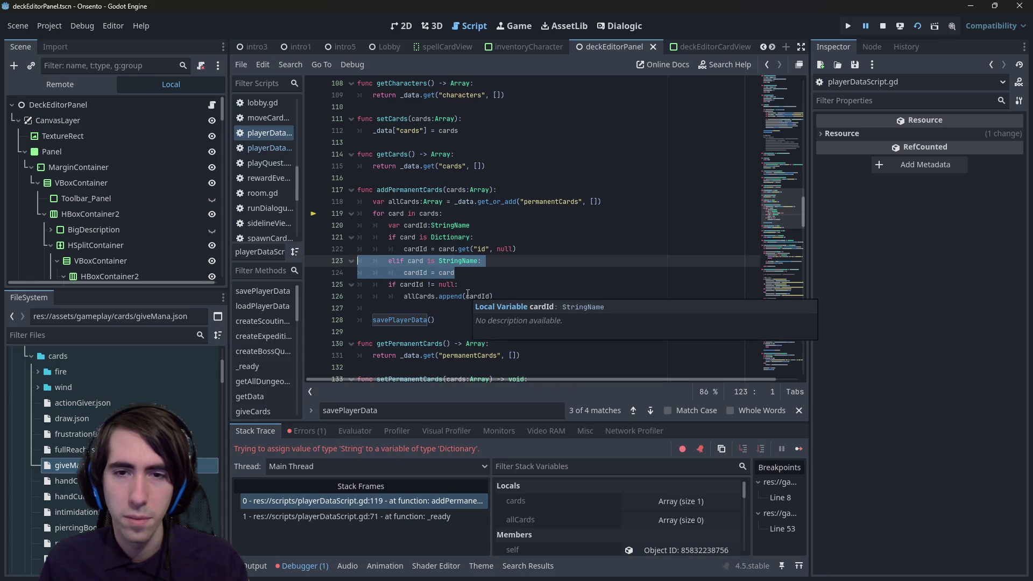
mouse_move(479, 298)
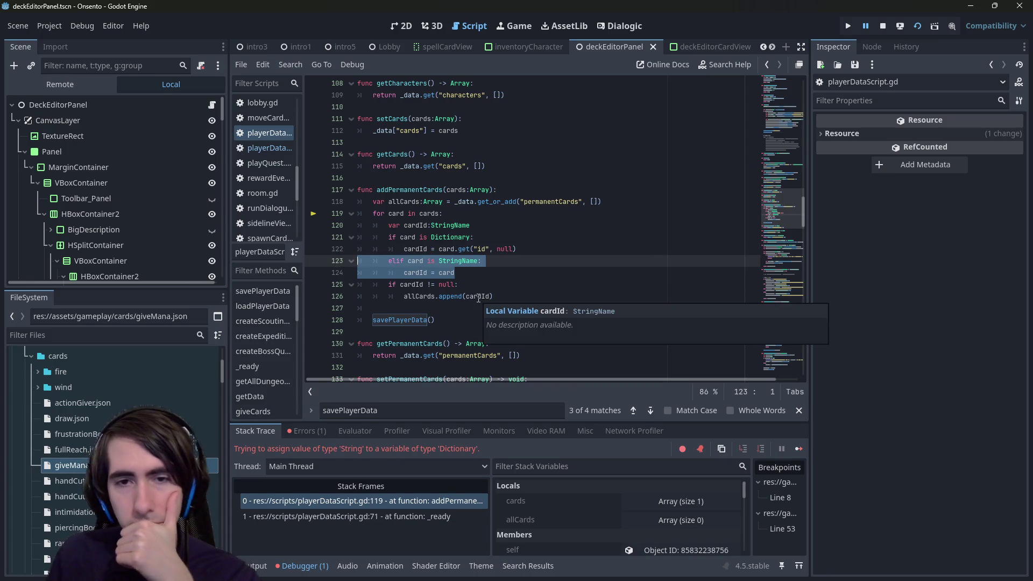
double_click(430, 298)
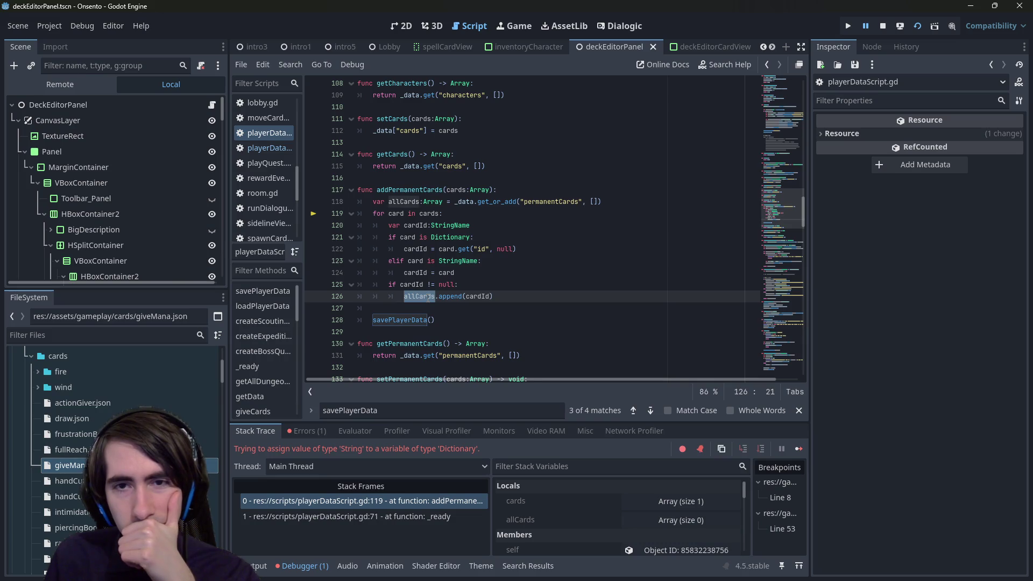
mouse_move(433, 296)
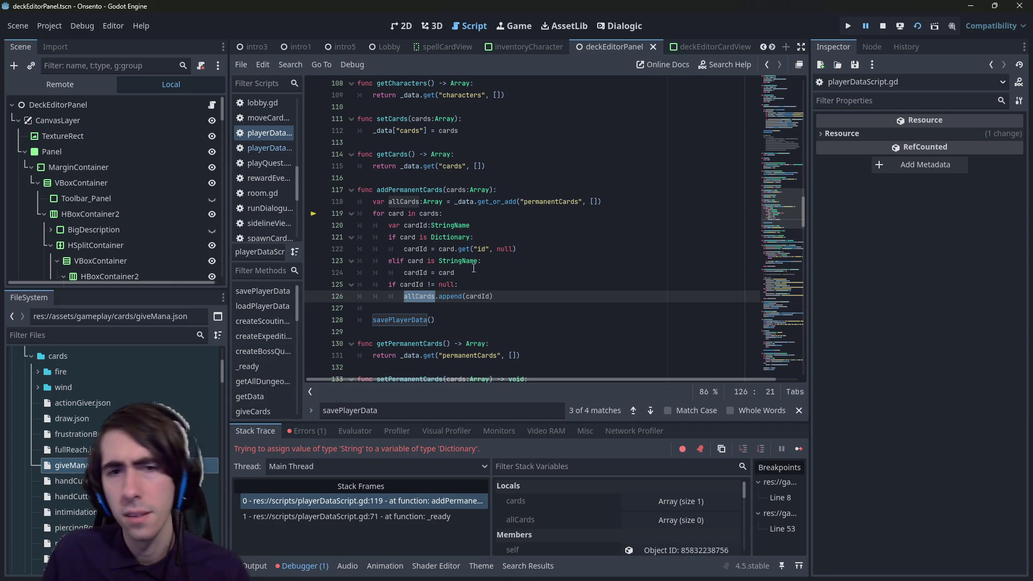
double_click(475, 261)
mouse_move(475, 261)
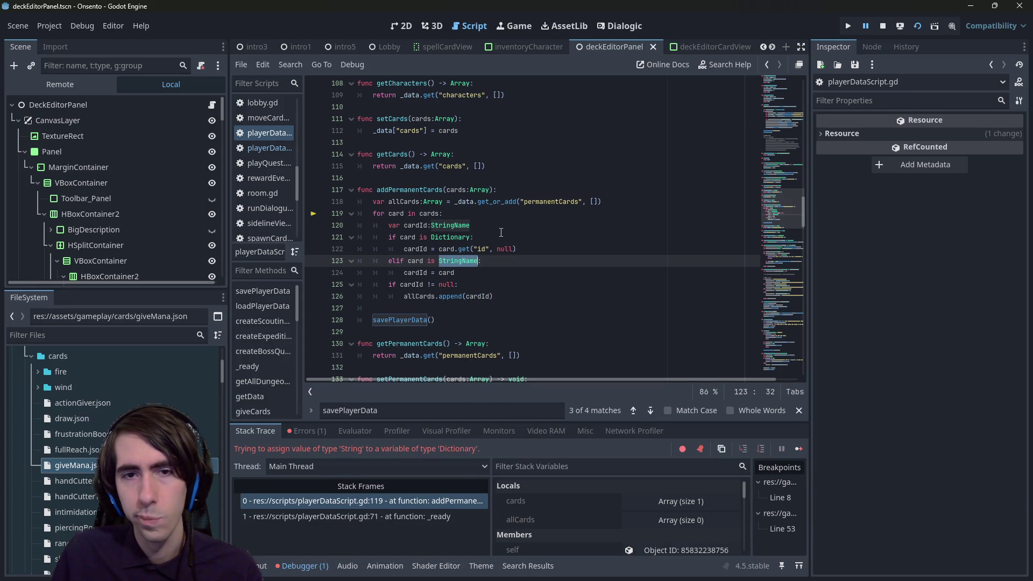
left_click(487, 216)
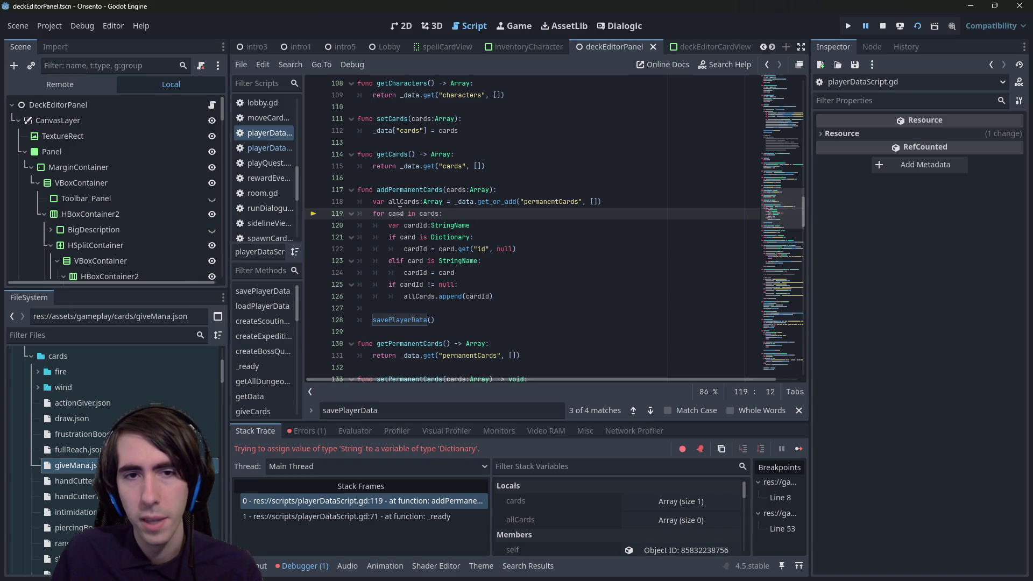
left_click(416, 285)
key("ctrl+s")
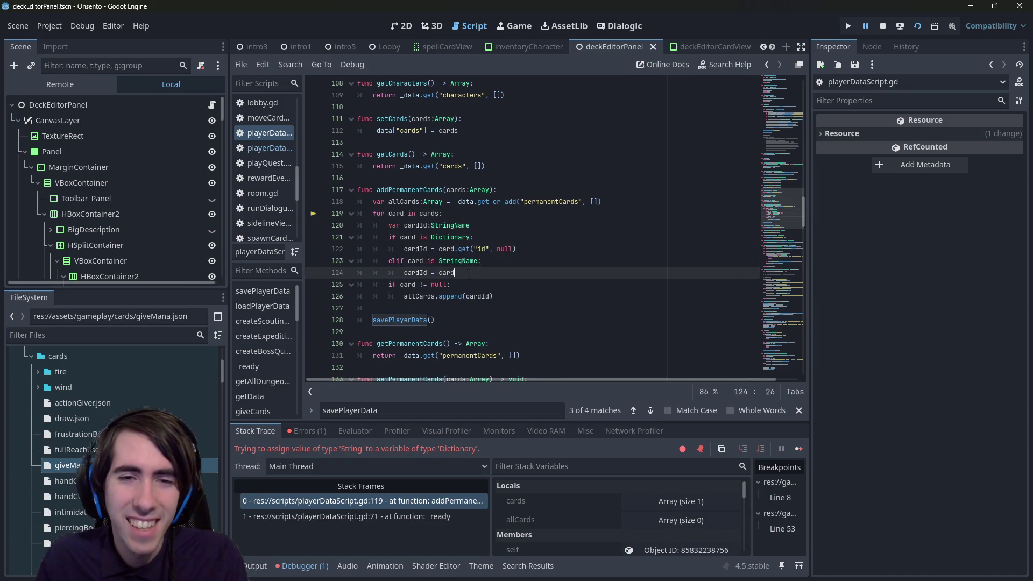
left_click_drag(457, 273, 282, 261)
key("BackSpace")
key("BackSpace")
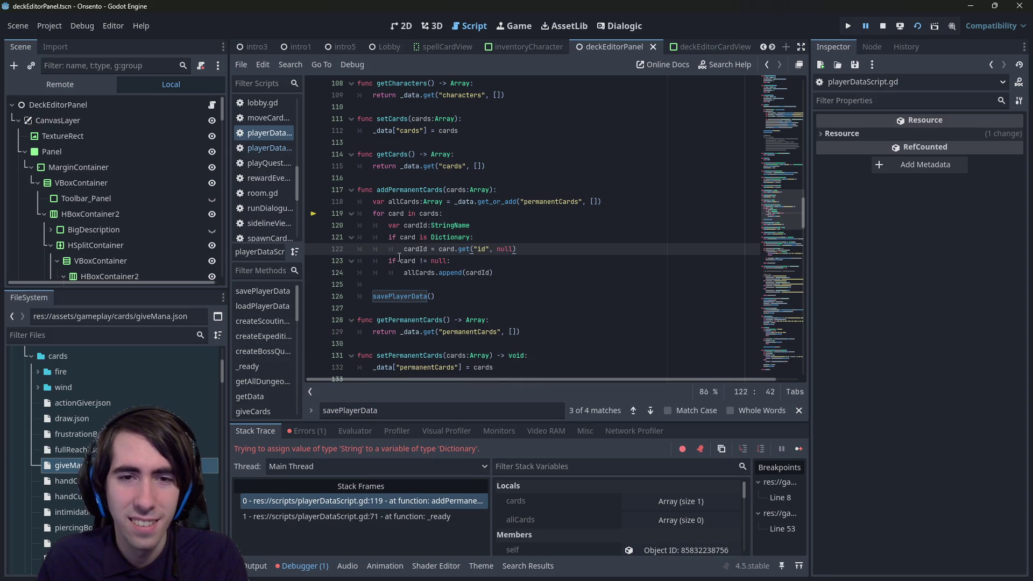
Step: Delete the cardId declaration so the Dictionary branch assigns card = card.get("id", null)
left_click(456, 264)
left_click(526, 250)
key("Return")
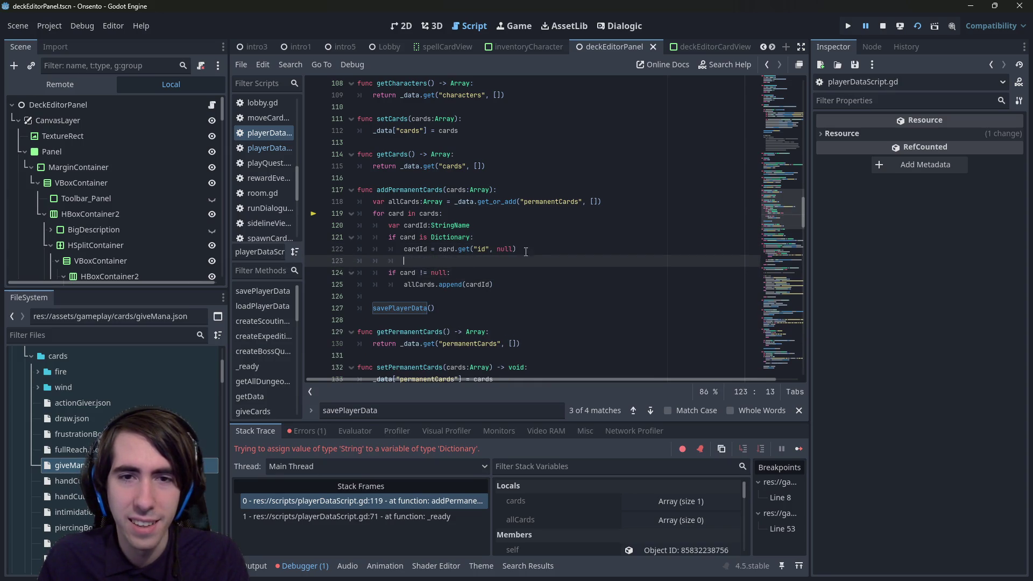
double_click(408, 237)
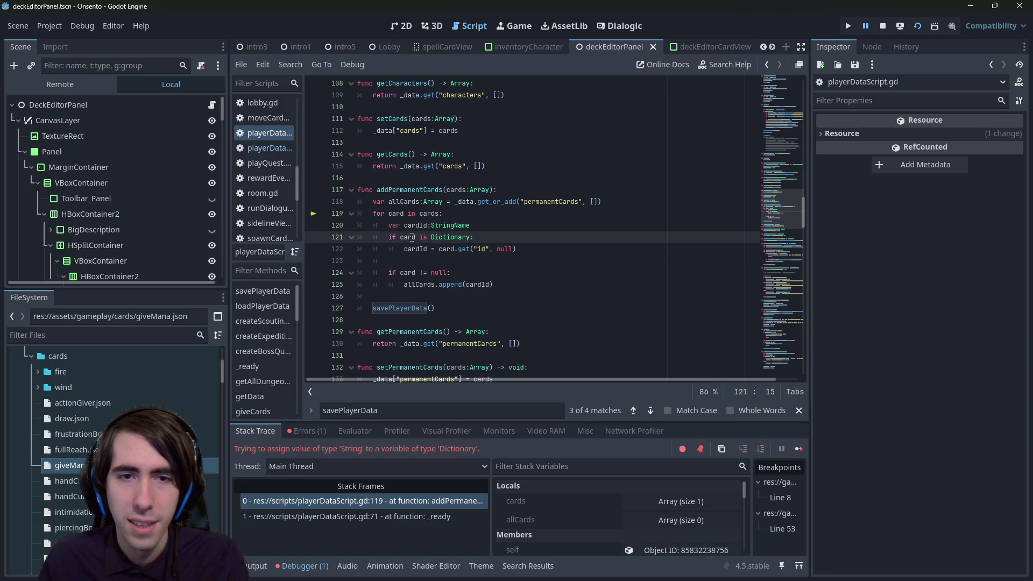
triple_click(428, 226)
key("BackSpace")
key("BackSpace")
double_click(416, 237)
type("card")
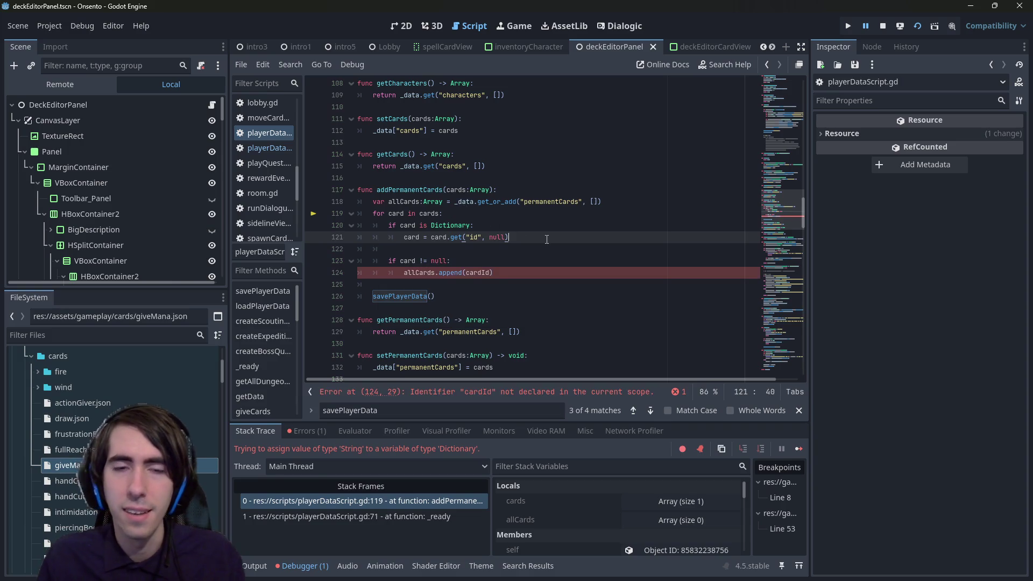
Step: Start an empty 'elif card is StringName:' branch after the Dictionary branch
left_click(537, 240)
key("Return")
key("BackSpace")
type("elif card is String:")
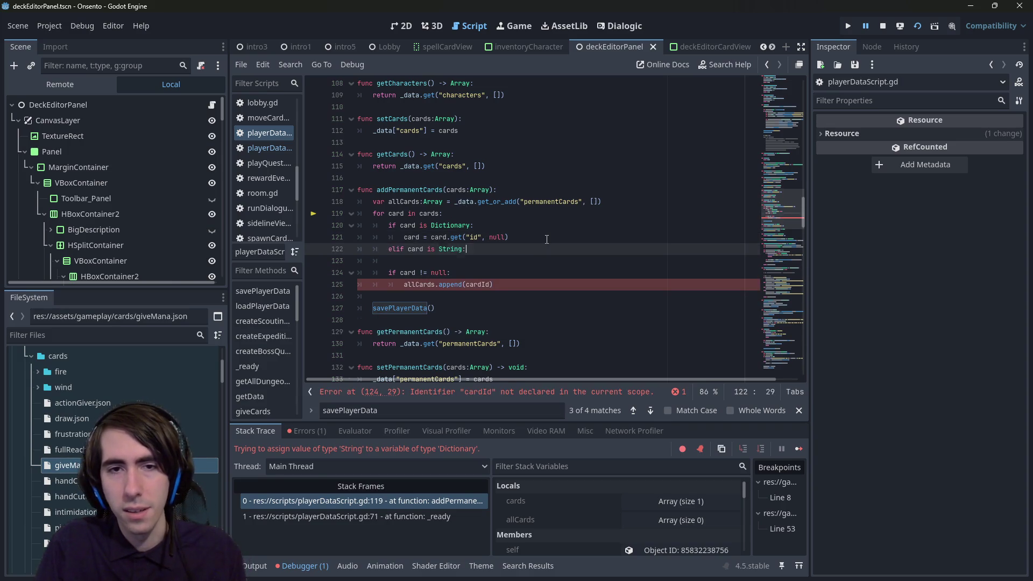
key("Return")
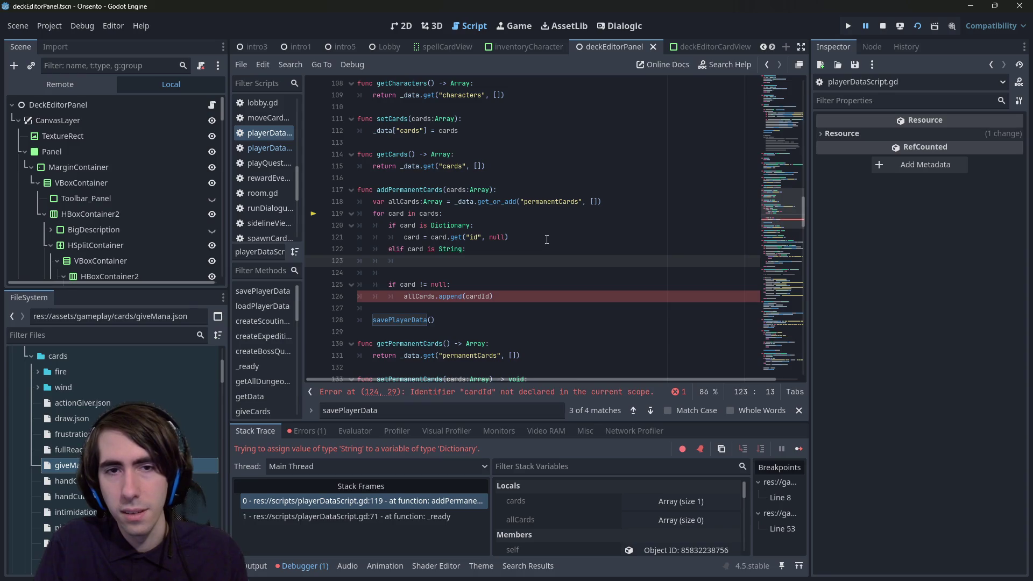
key("Up")
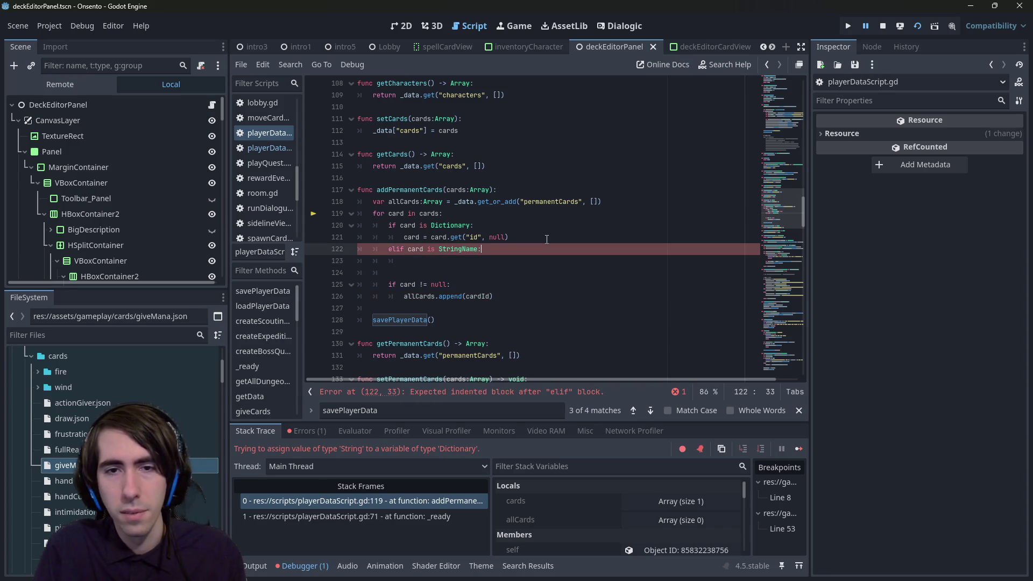
key("Return")
type("card = ")
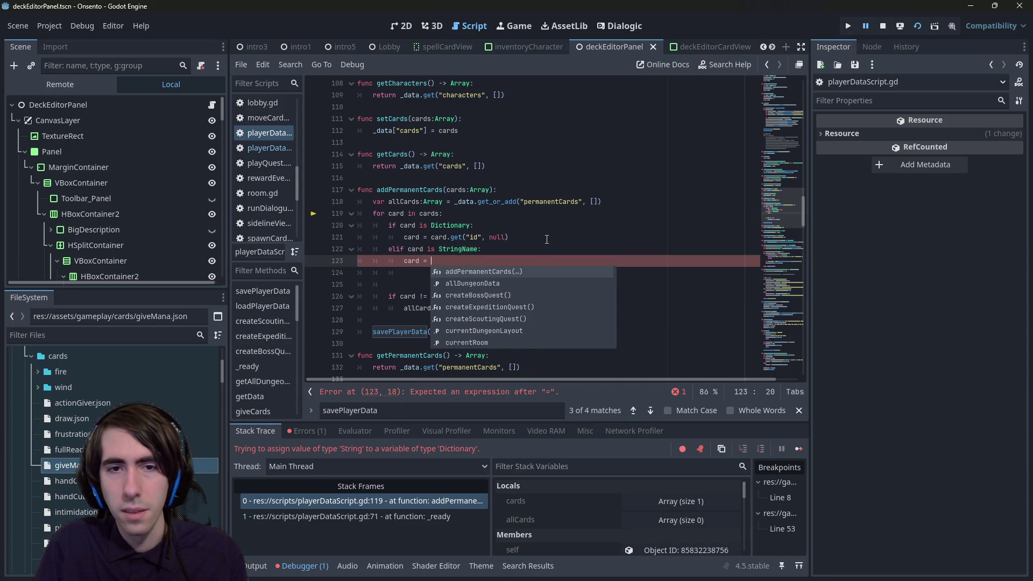
type("card")
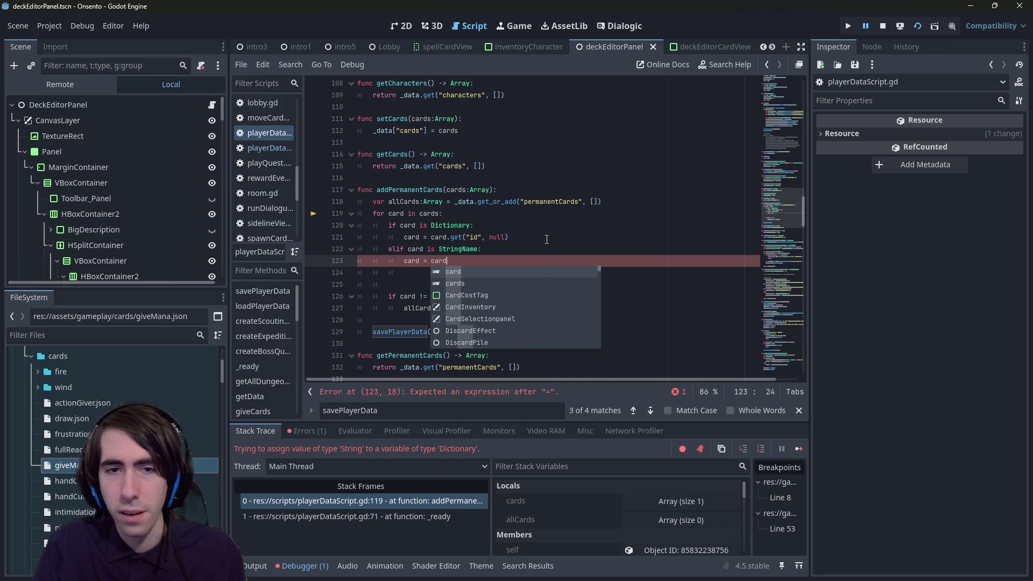
key("BackSpace")
key("BackSpace")
key("BackSpace")
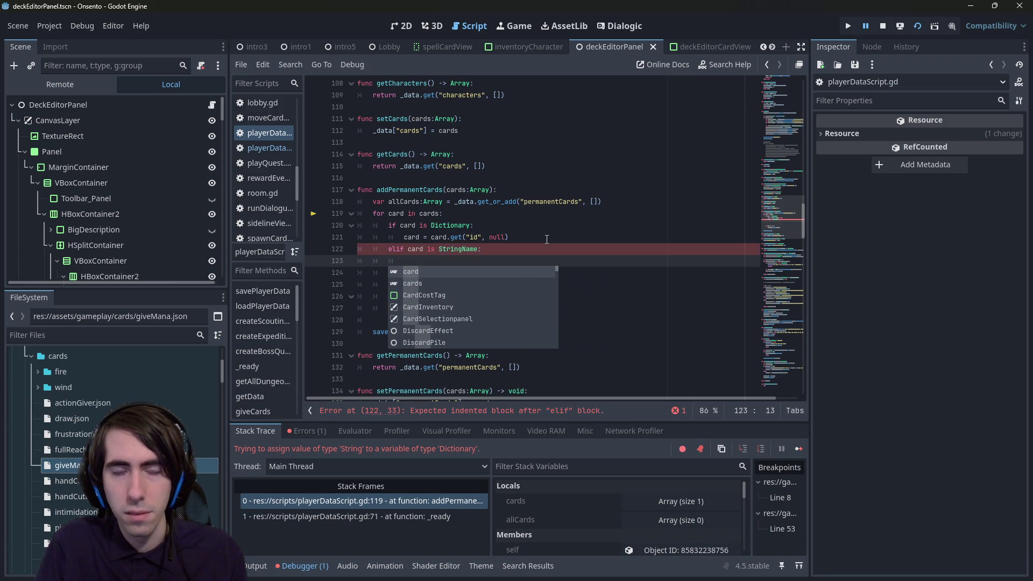
Step: Rewrite the condition as 'card is not StringName and card is not String:'
left_click(455, 250)
type("not")
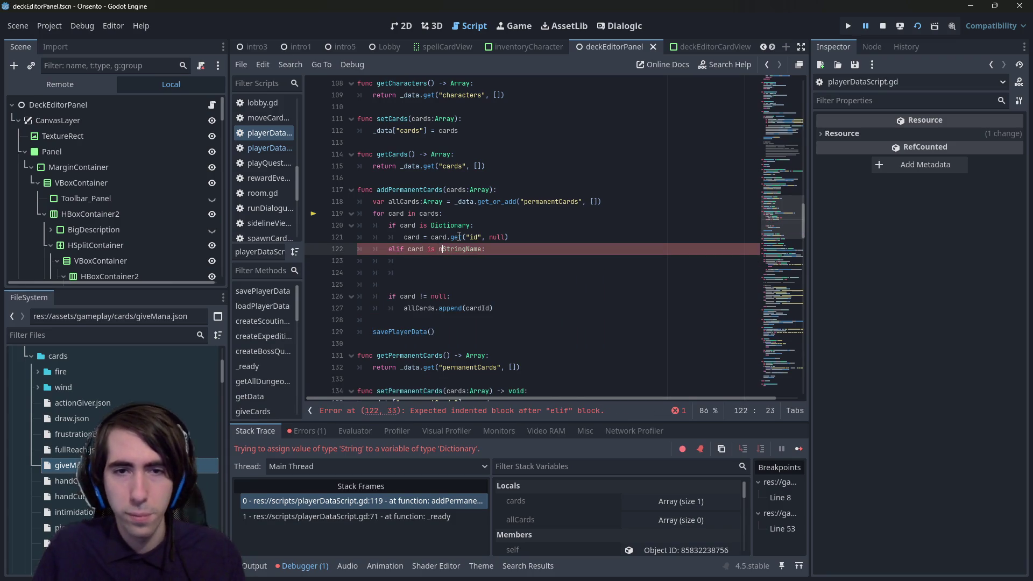
key("End")
type("and ca")
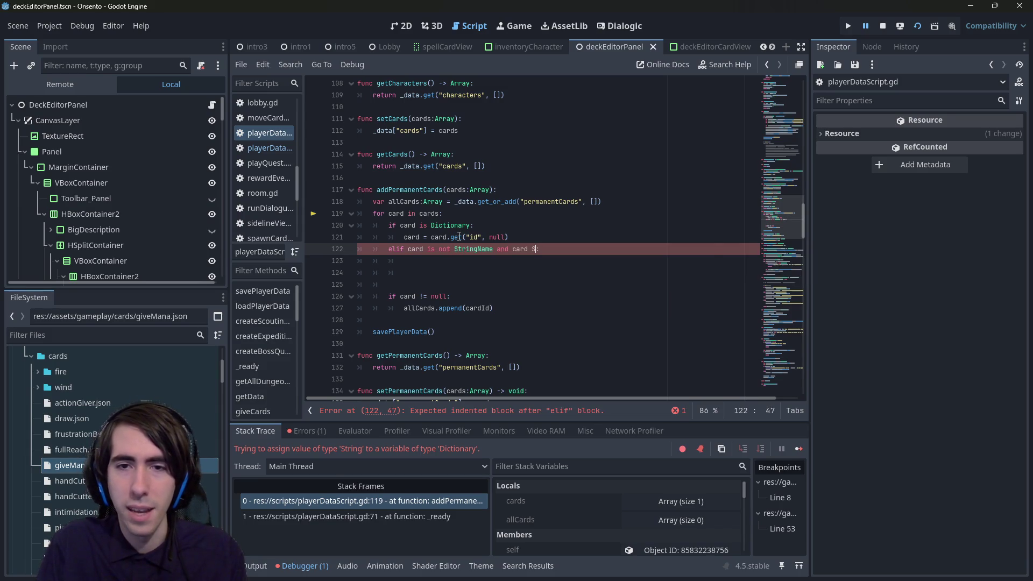
key("BackSpace")
key("BackSpace")
key("BackSpace")
type("not")
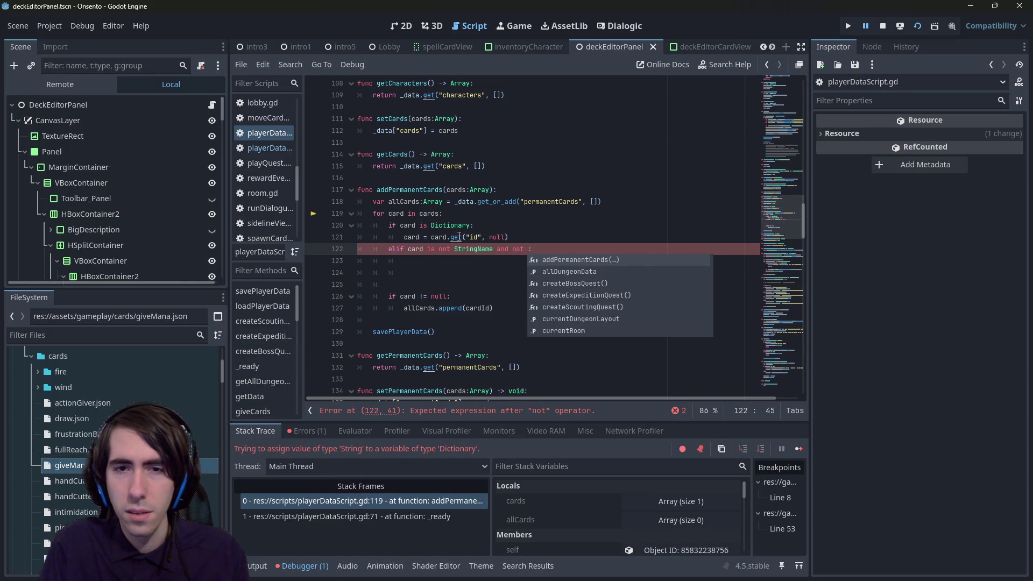
key("BackSpace")
key("BackSpace")
key("BackSpace")
type("card is not ")
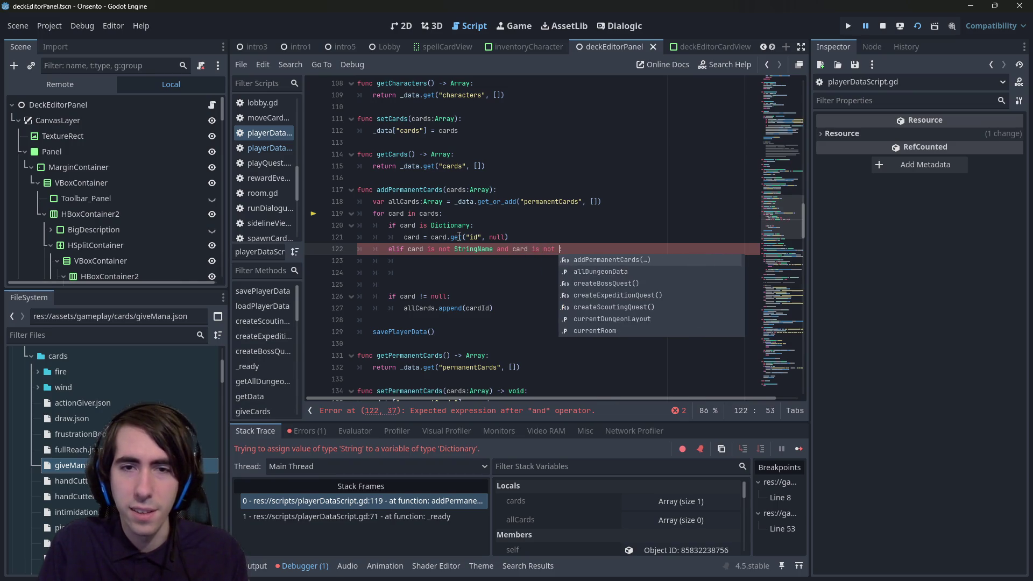
type("String")
key("ctrl+s")
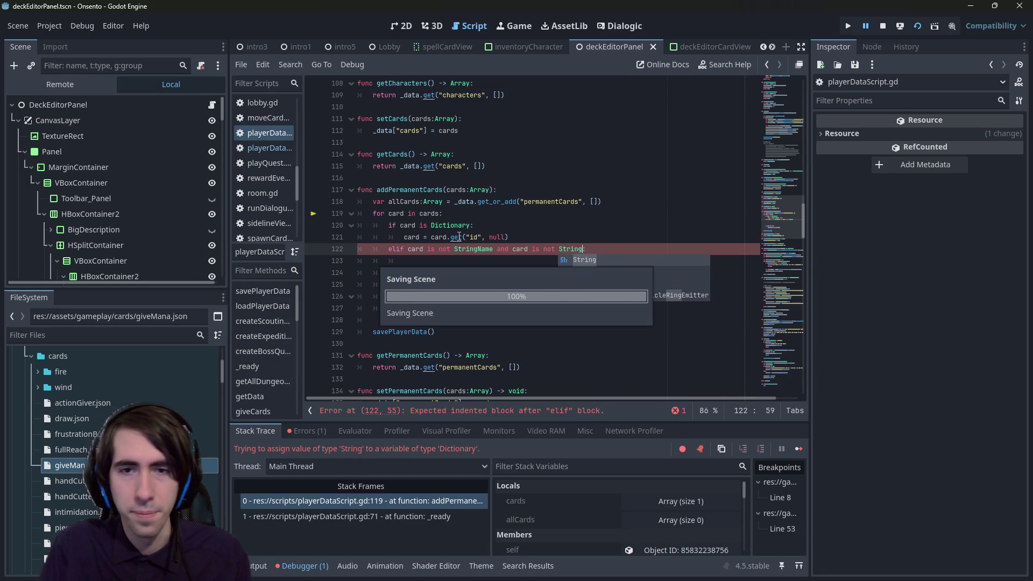
type(":")
Step: Turn the elif into a standalone if whose body is 'continue'
key("Down")
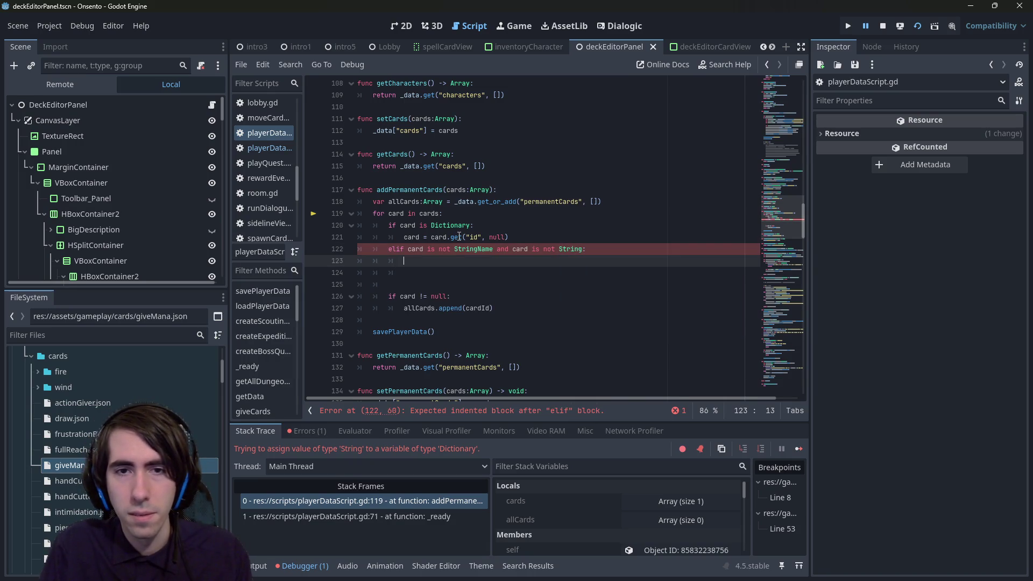
key("Up")
key("Home")
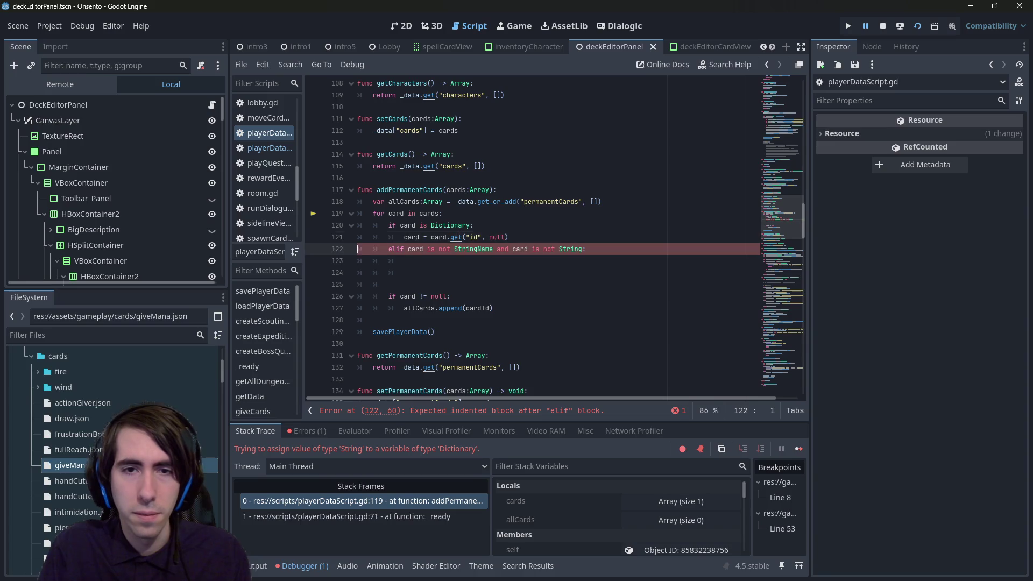
key("BackSpace")
key("BackSpace")
key("Return")
key("Down")
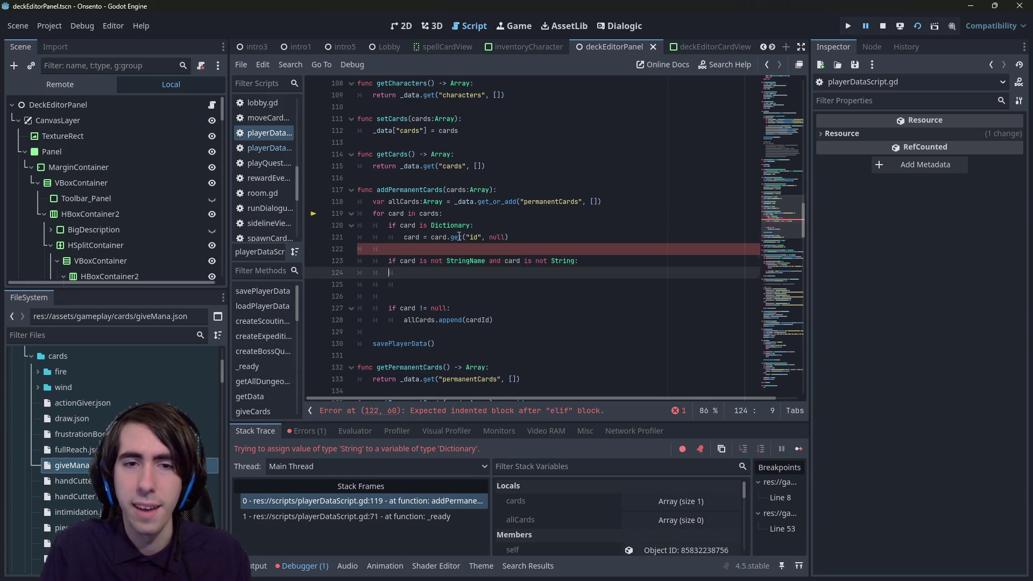
type("continue")
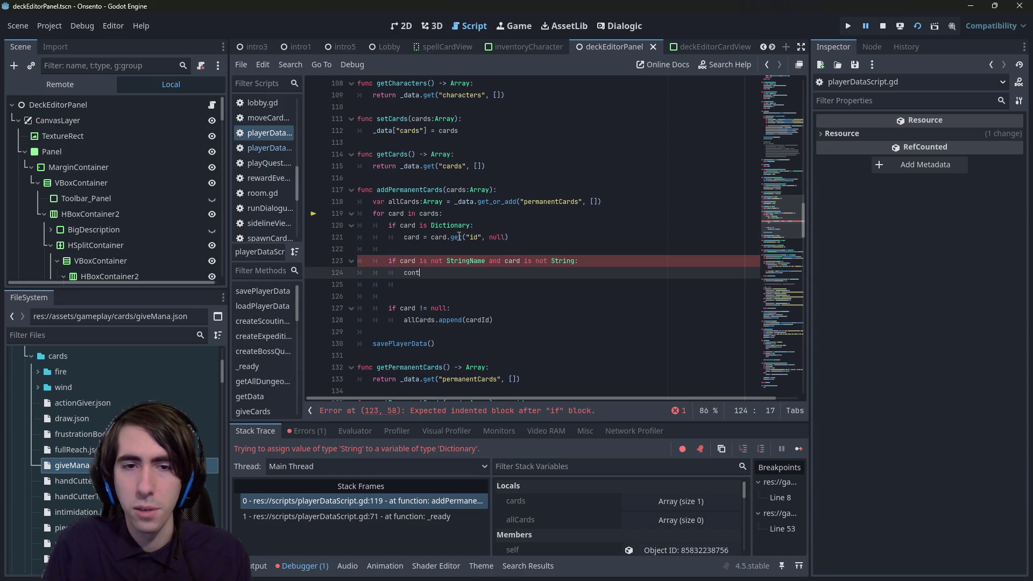
key("Delete")
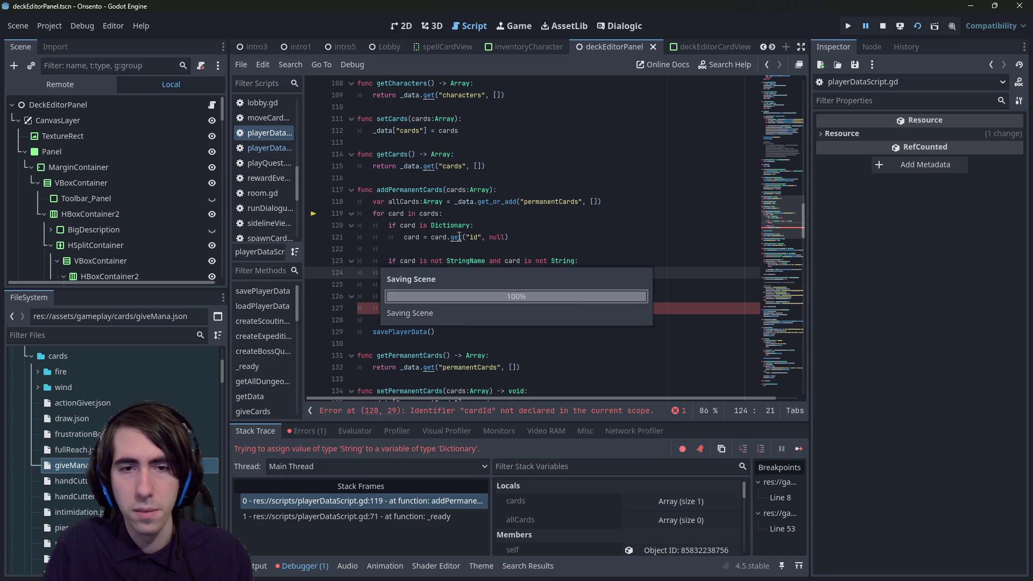
left_click(519, 412)
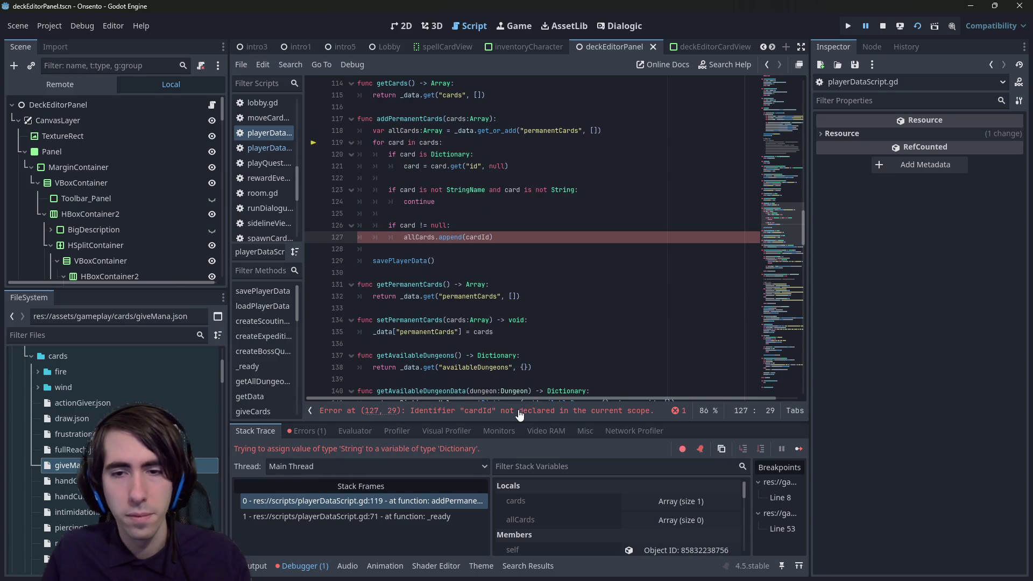
Step: Change the append argument from cardId to card and save
key("Up")
key("Up")
key("Up")
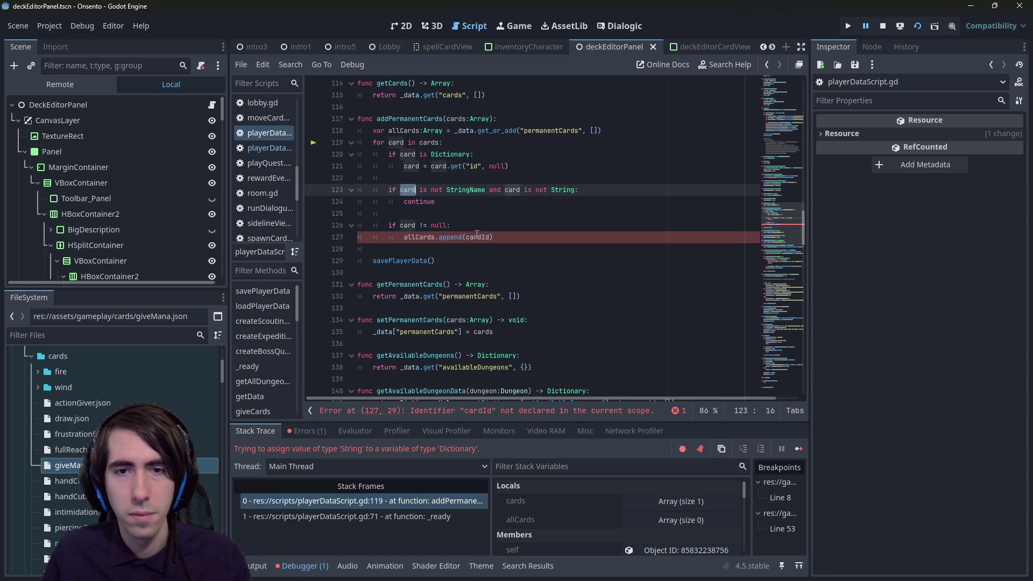
double_click(477, 237)
type("card")
key("ctrl+s")
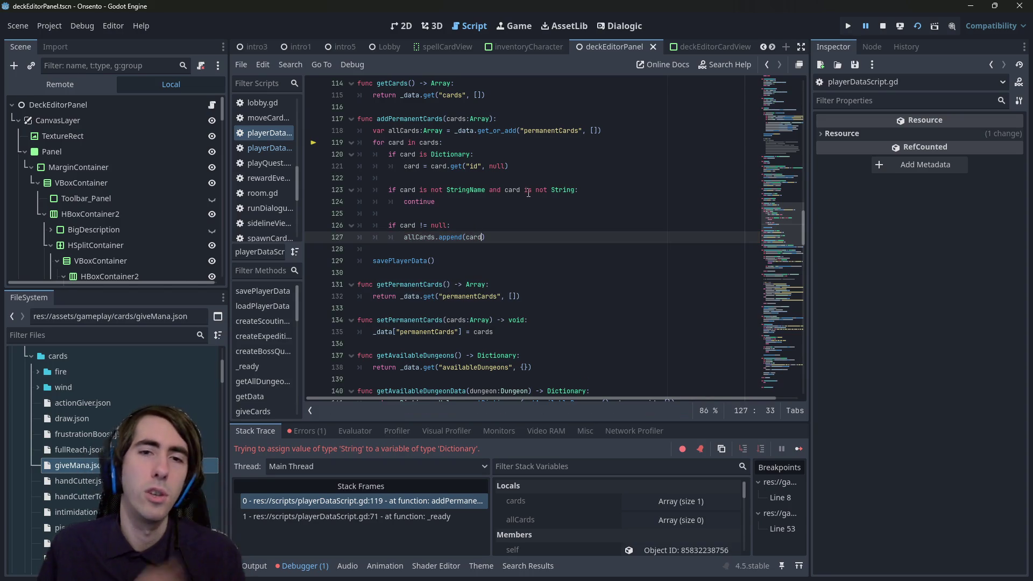
double_click(423, 237)
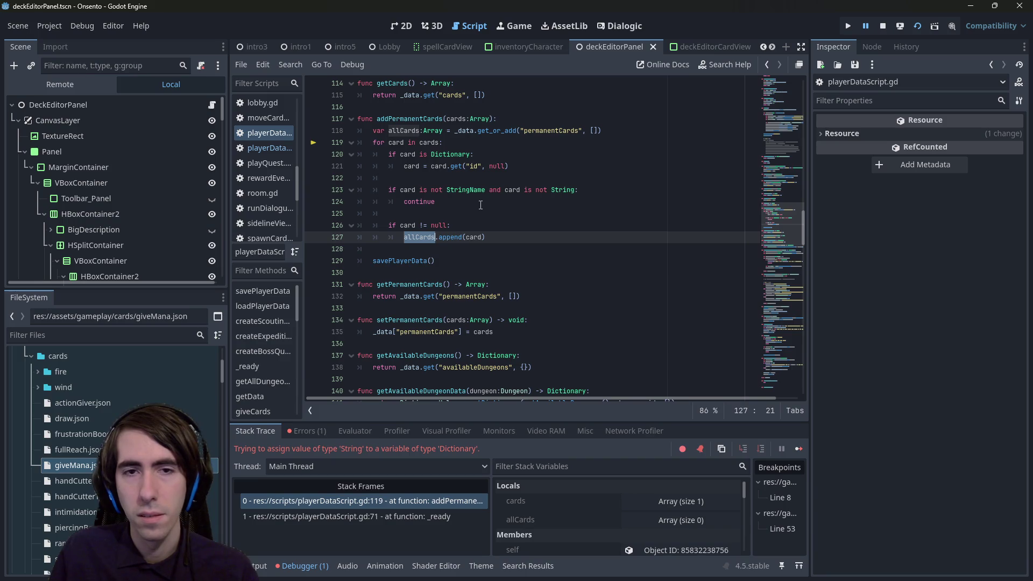
double_click(407, 225)
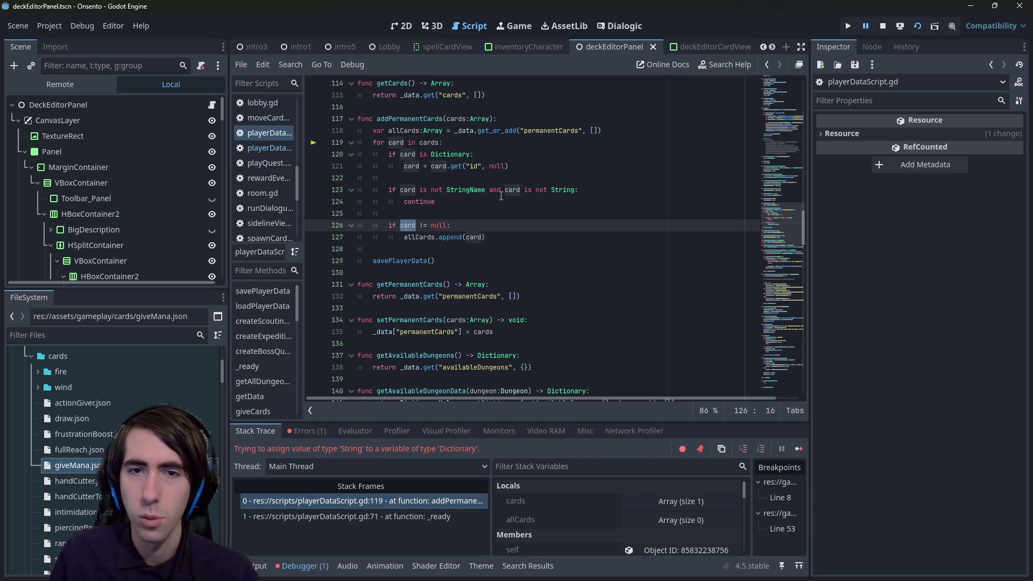
left_click(477, 190)
Step: Declare 'var cardId:StringName = card' under the null check
left_click(474, 237)
double_click(473, 237)
left_click(494, 210)
key("Down")
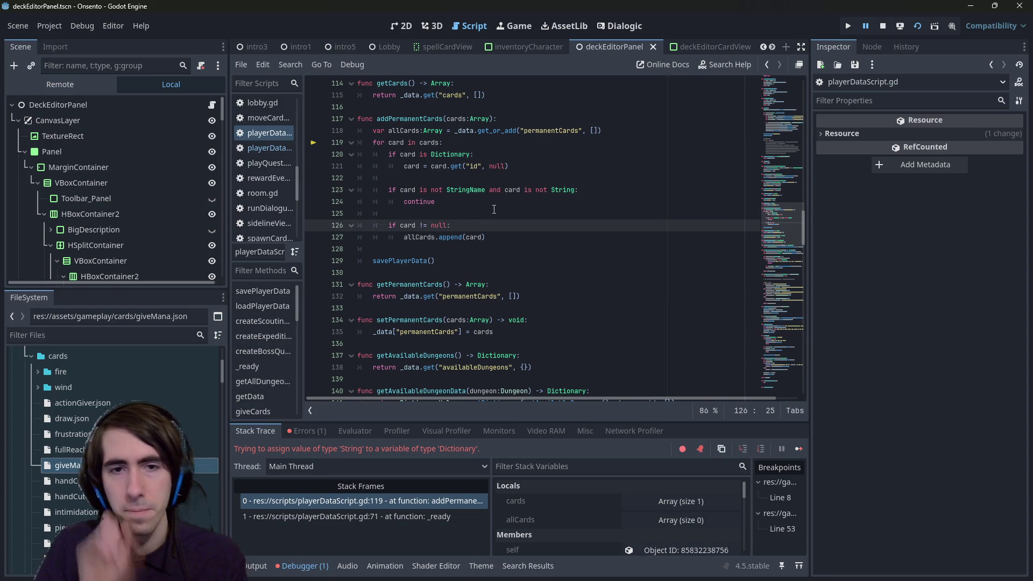
key("Return")
type("var c")
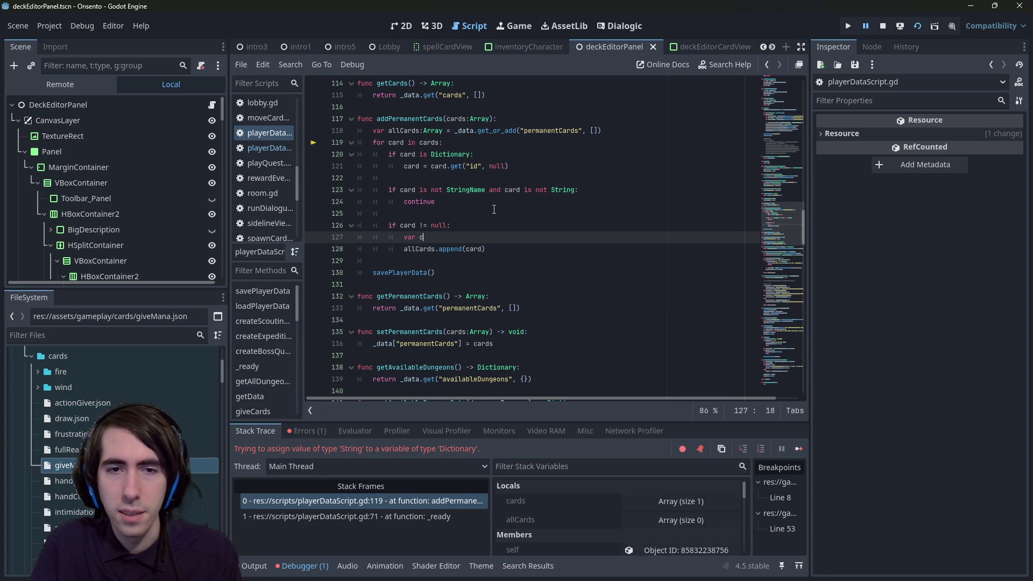
type("ardId")
type(":StringNa")
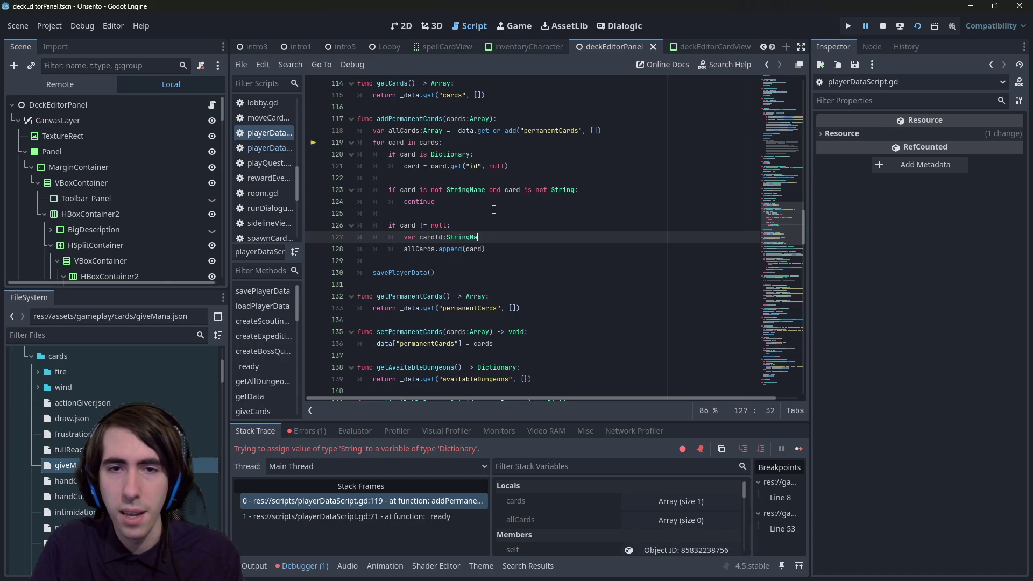
type("me = card")
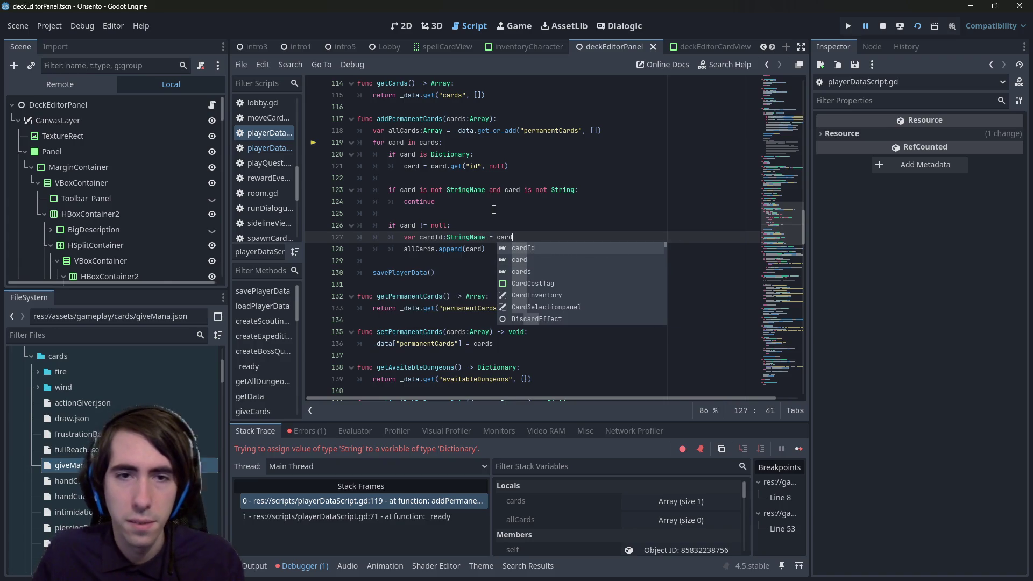
Step: Append cardId instead of card to allCards and reload the running game
left_click(429, 237)
double_click(427, 237)
key("ctrl+c")
double_click(474, 249)
key("ctrl+v")
left_click(920, 24)
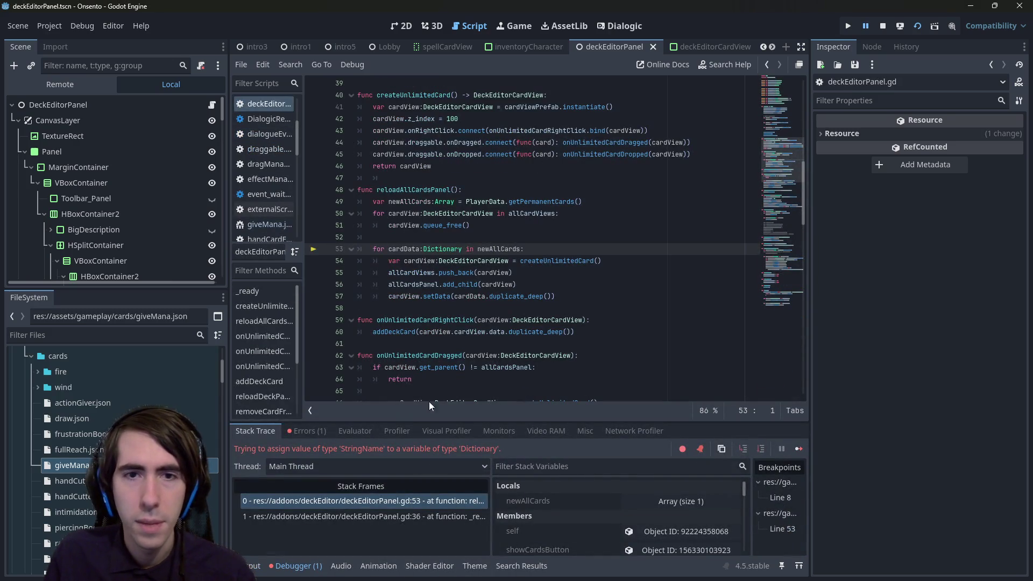
Step: Change the loop header to 'for cardId:StringName in newAllCards'
left_click(430, 192)
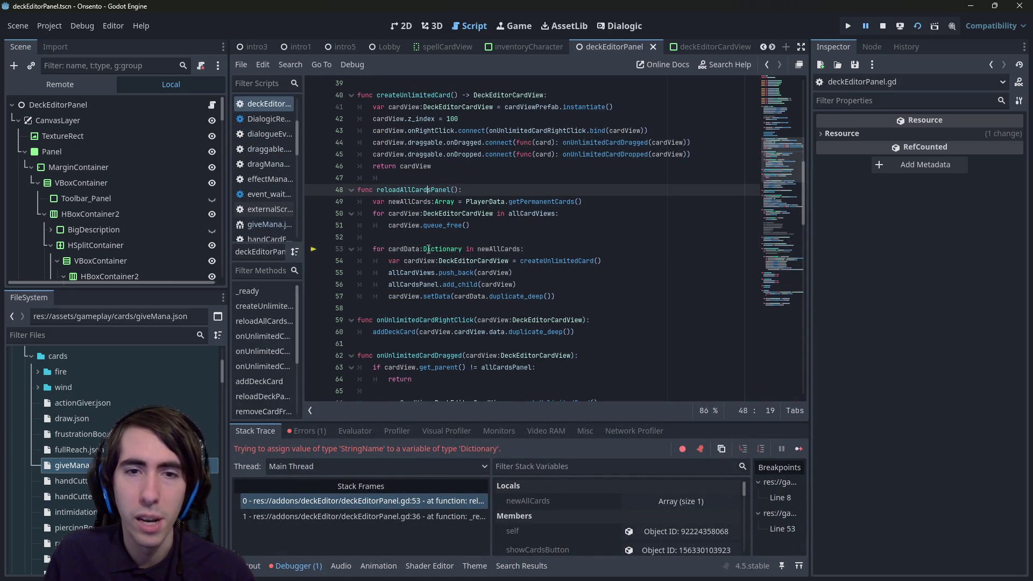
double_click(442, 249)
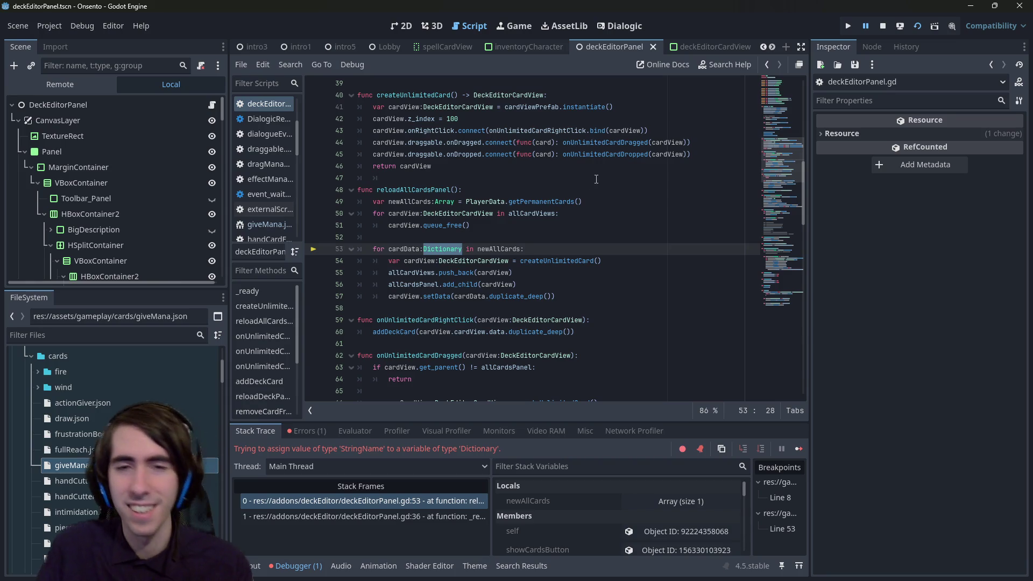
type("StringName")
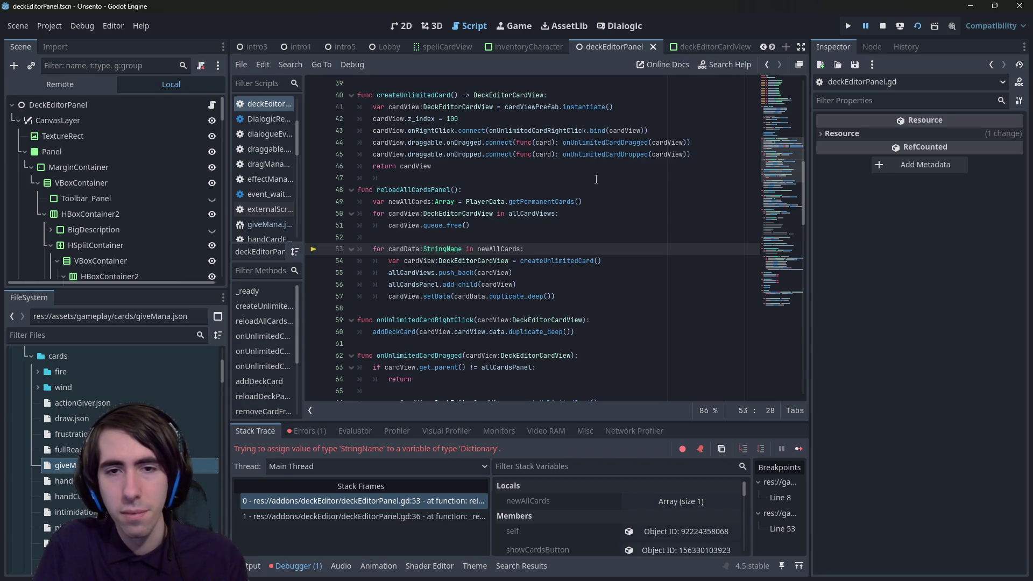
double_click(408, 249)
type("cardId")
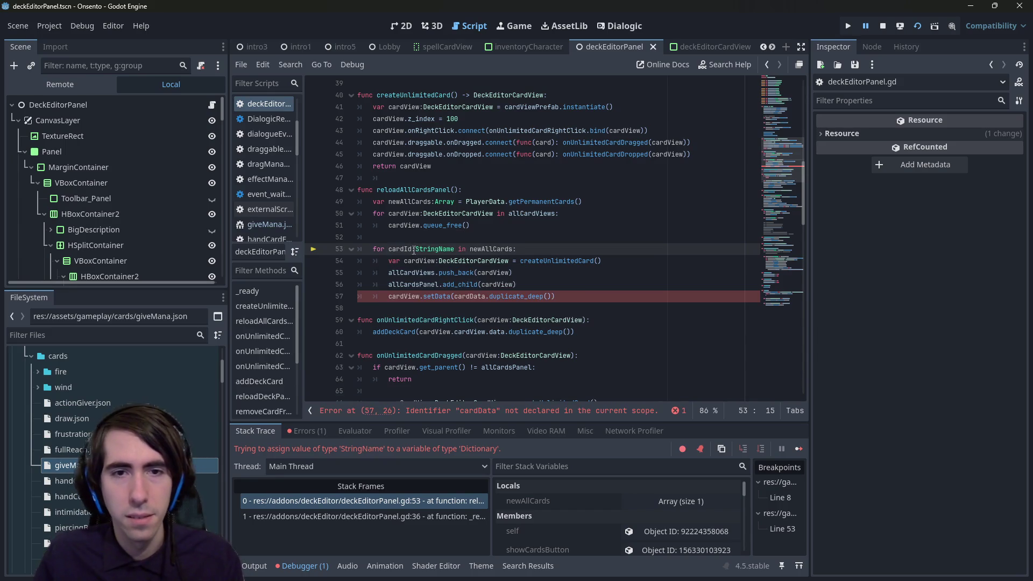
Step: On a new line inside the loop, start typing 'BattleResourceLoader.loadcar' using autocomplete
left_click(553, 247)
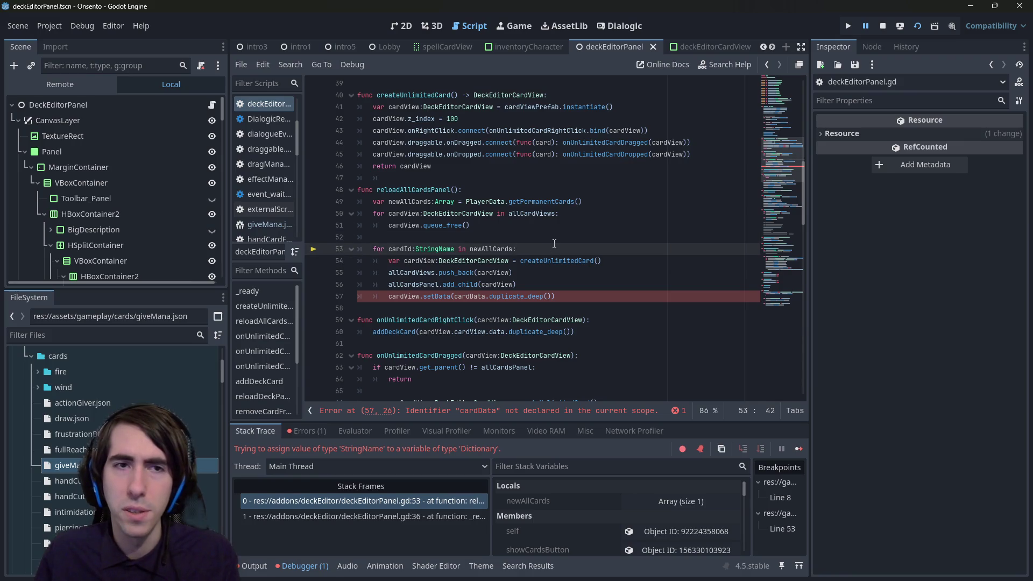
key("Return")
type("BattleLoader.")
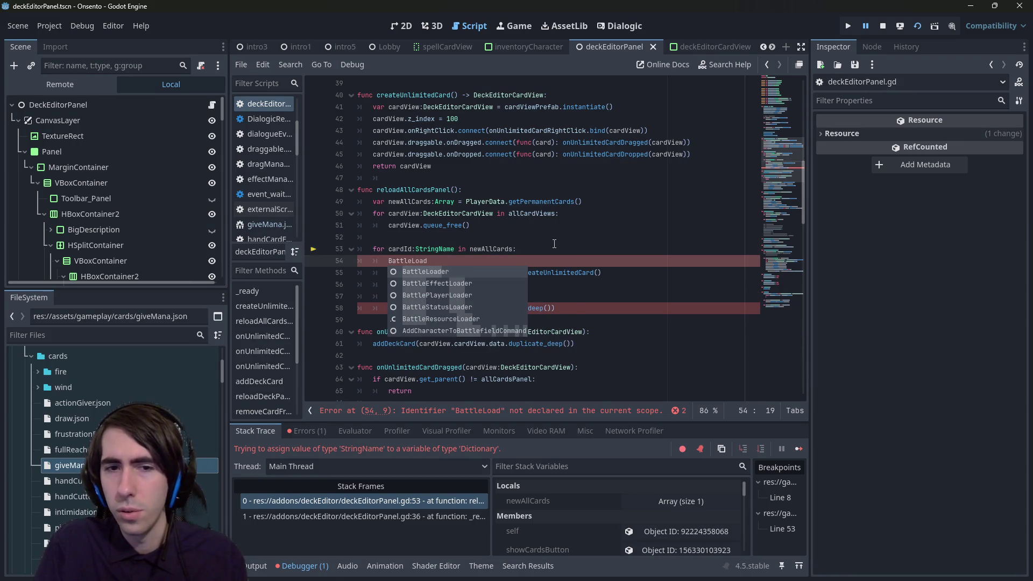
key("Return")
type(".")
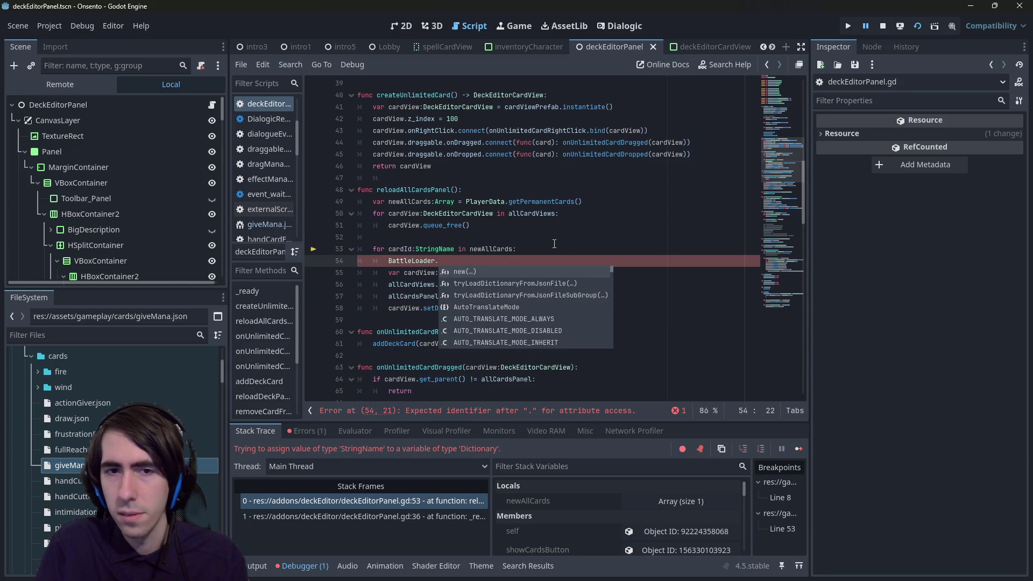
key("BackSpace")
key("BackSpace")
key("BackSpace")
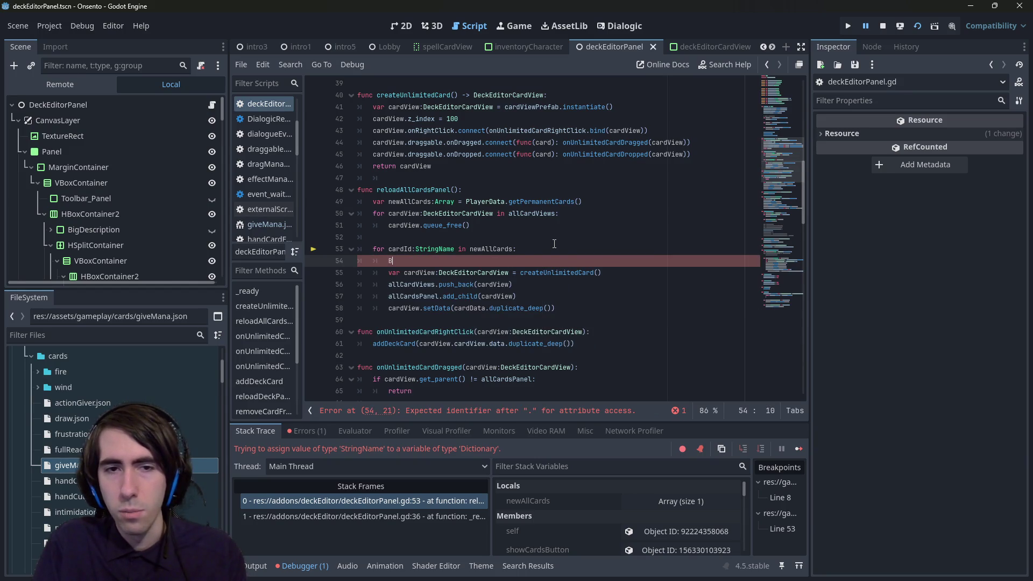
type("attleRes")
key("Return")
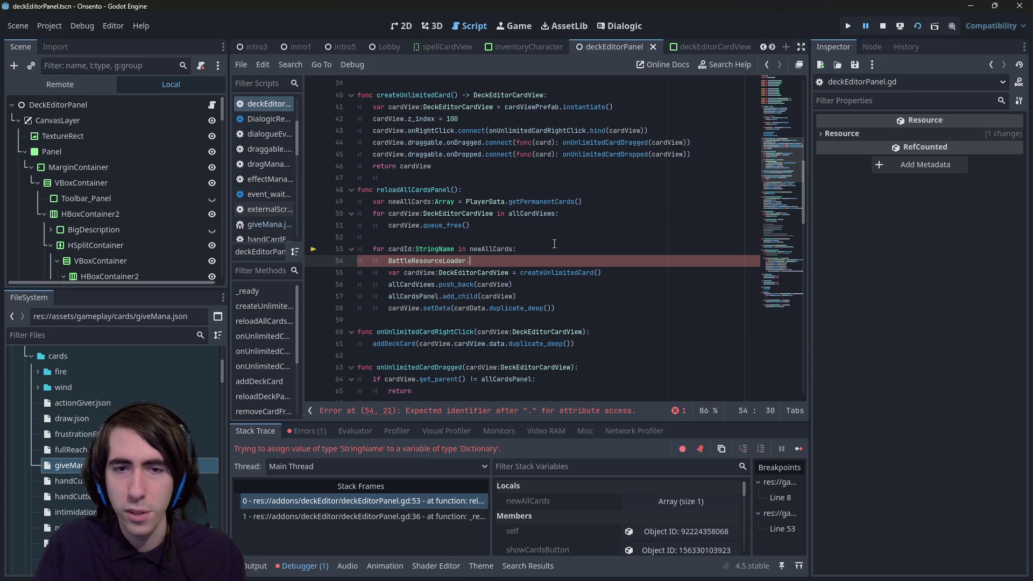
type(".")
type("load")
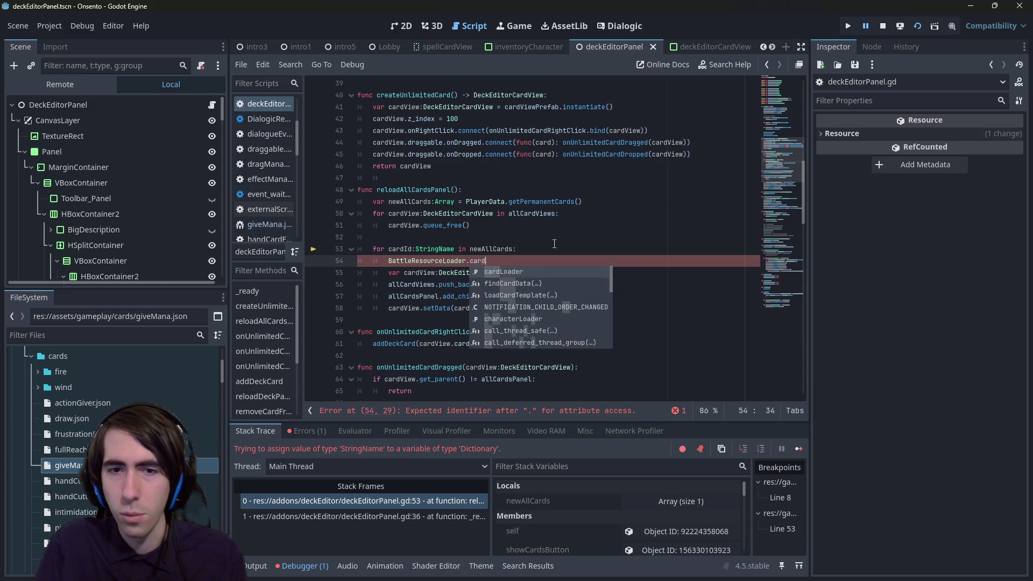
type("car")
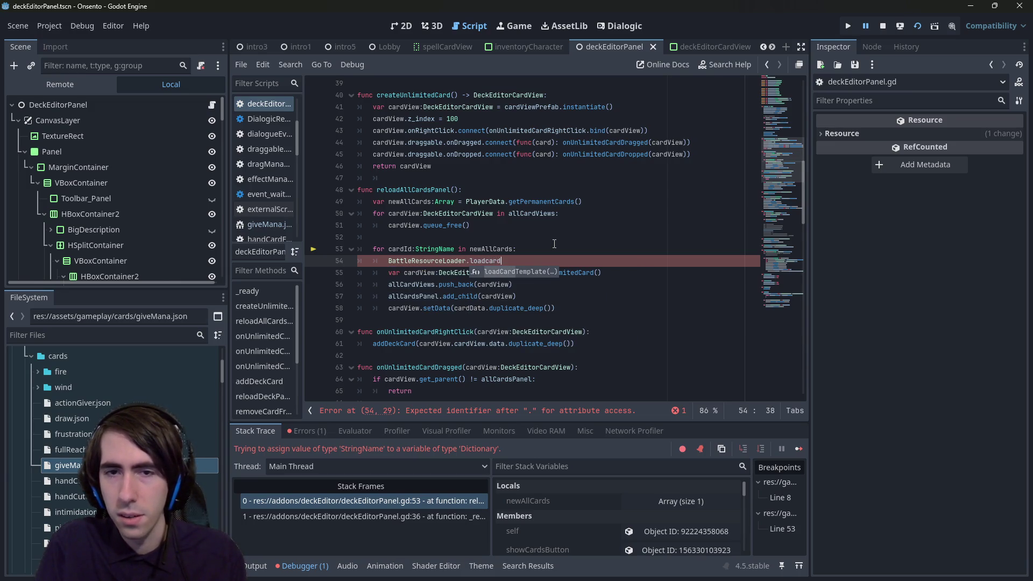
Step: Complete line 54 as BattleResourceLoader.loadCardTemplate() and inspect that function's findCardData lookup
key("Return")
left_click(488, 263)
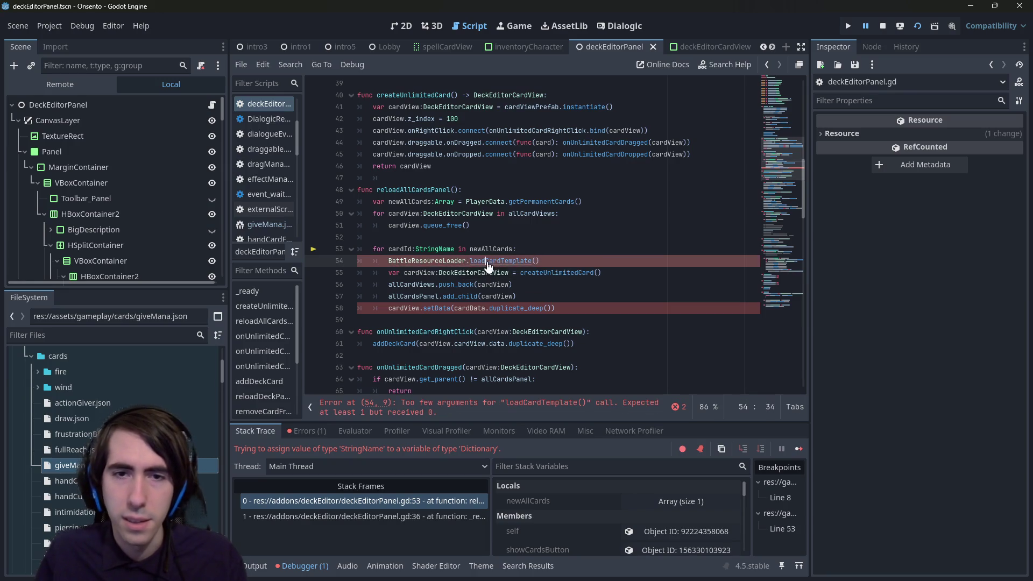
left_click(487, 262, "ctrl")
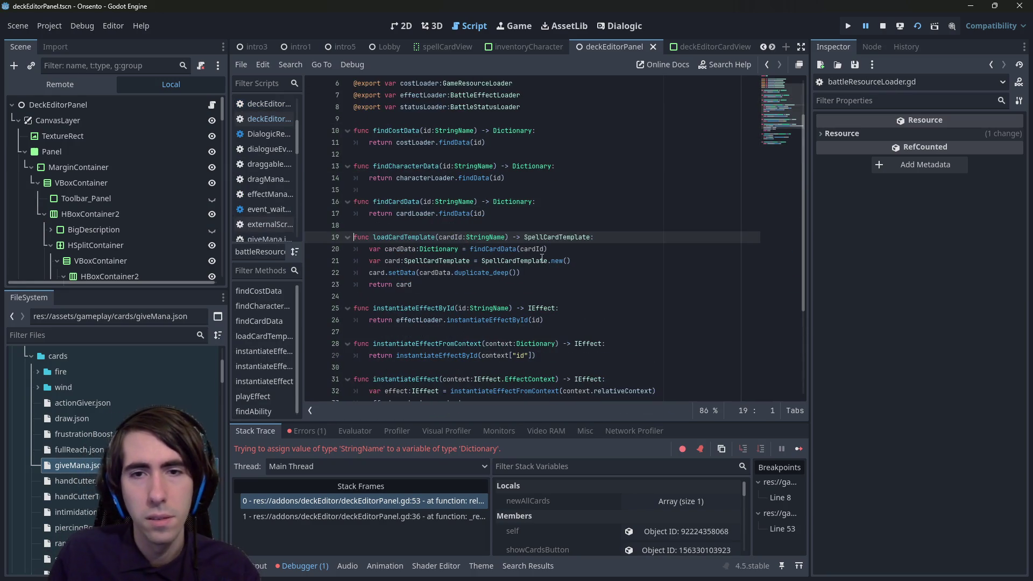
double_click(403, 248)
double_click(508, 249)
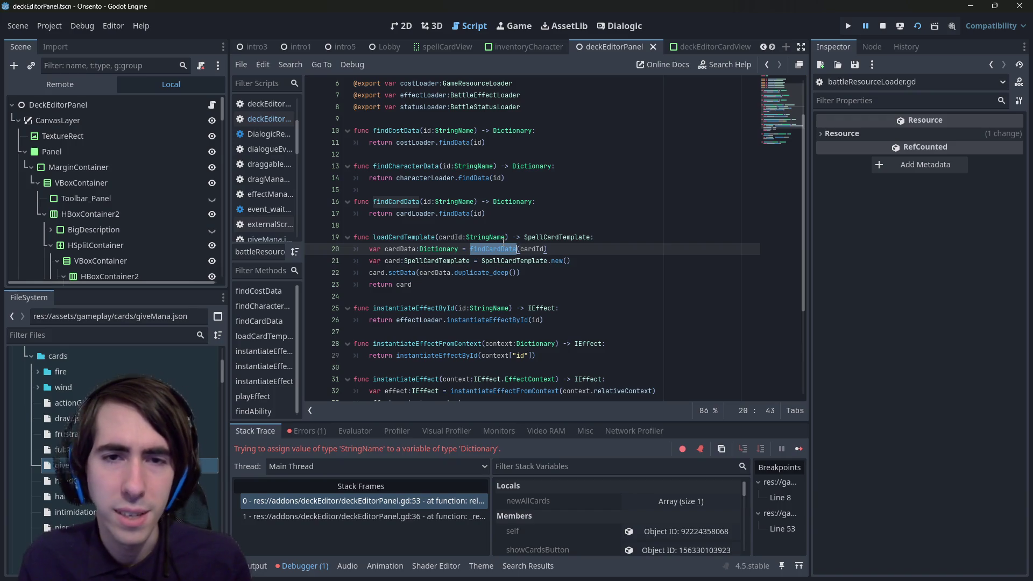
Step: Review findData's resourceData return in gameResourceLoader.gd, then go back to deckEditorPanel.gd
left_click(458, 212, "ctrl")
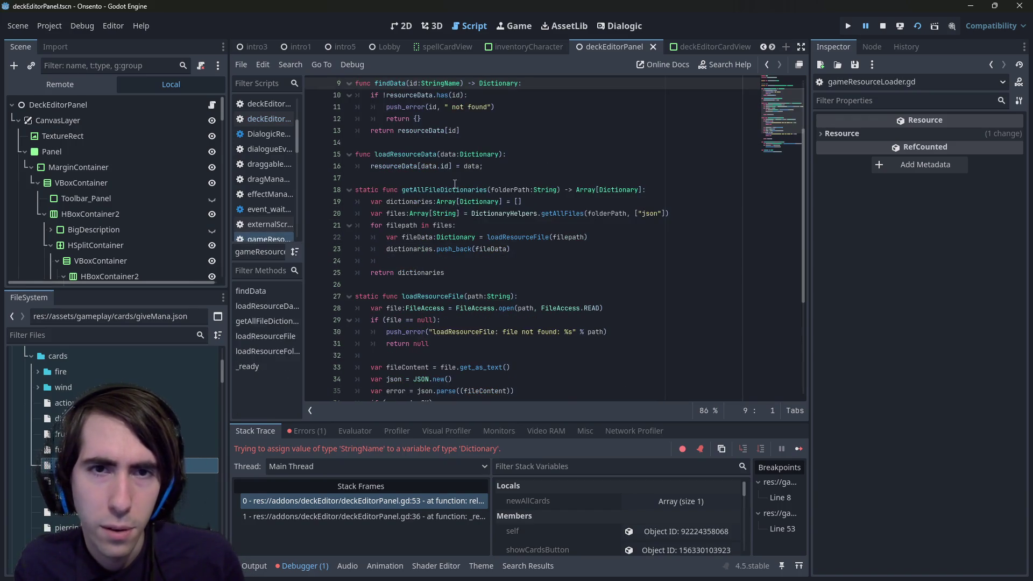
scroll(458, 207, "up", 2)
left_click(485, 206)
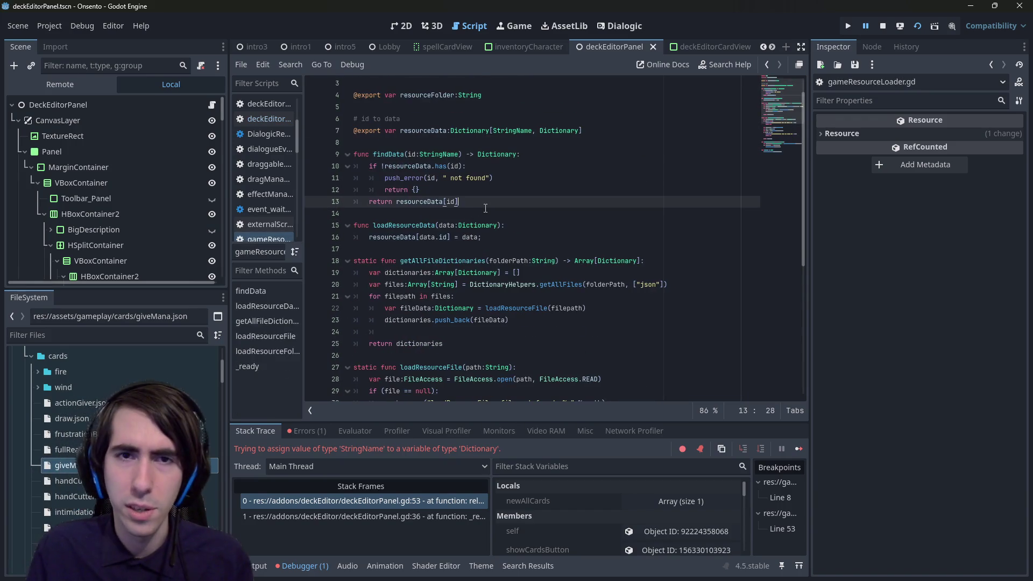
key("alt+Left")
key("alt+Left")
key("alt+Left")
key("alt+Left")
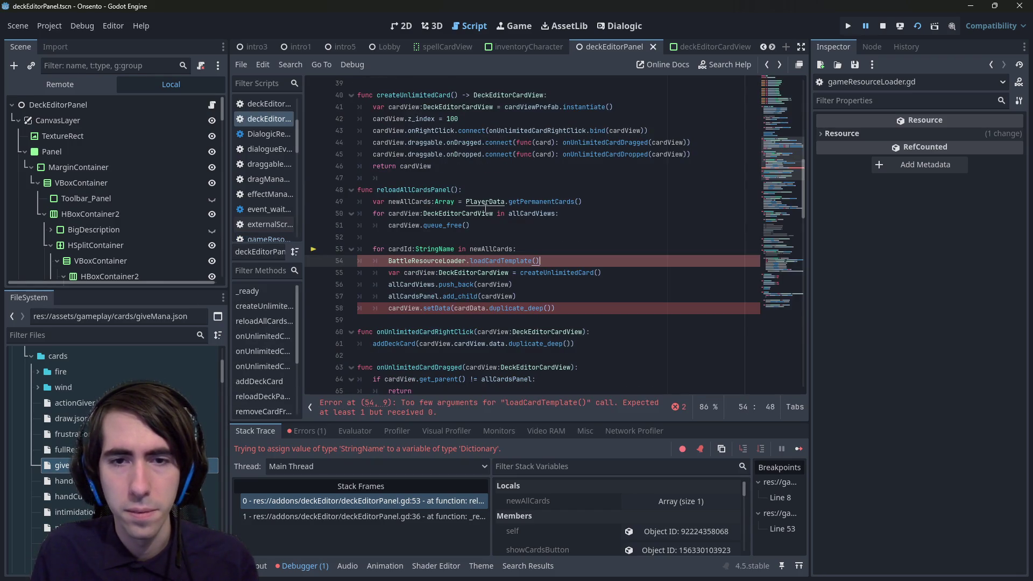
Step: Replace loadCardTemplate on line 54 with findCardData(cardId).duplicate_deep() and save
key("ctrl+shift+Left")
key("ctrl+shift+Left")
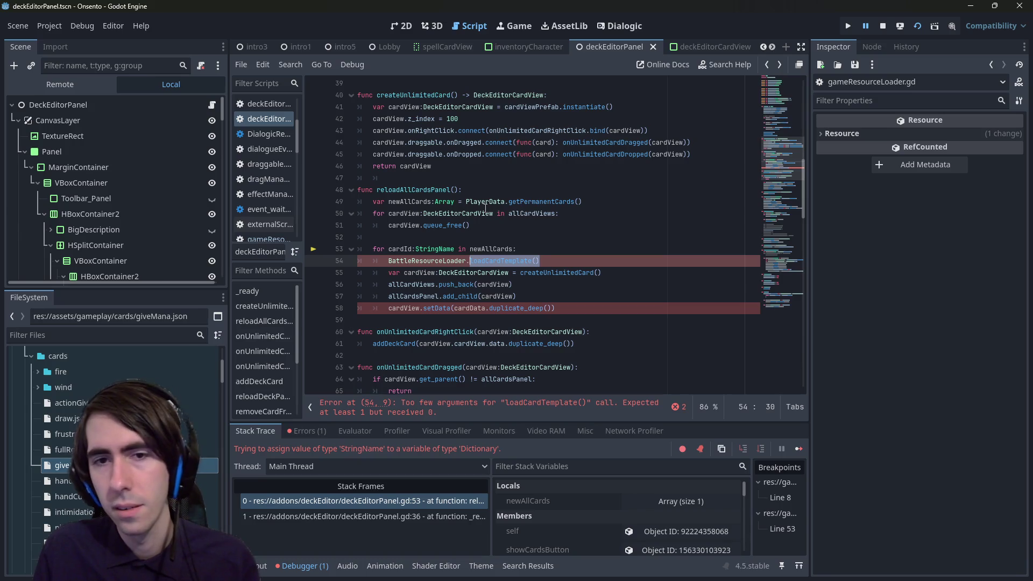
key("End")
key("ctrl+shift+Left")
key("ctrl+shift+Left")
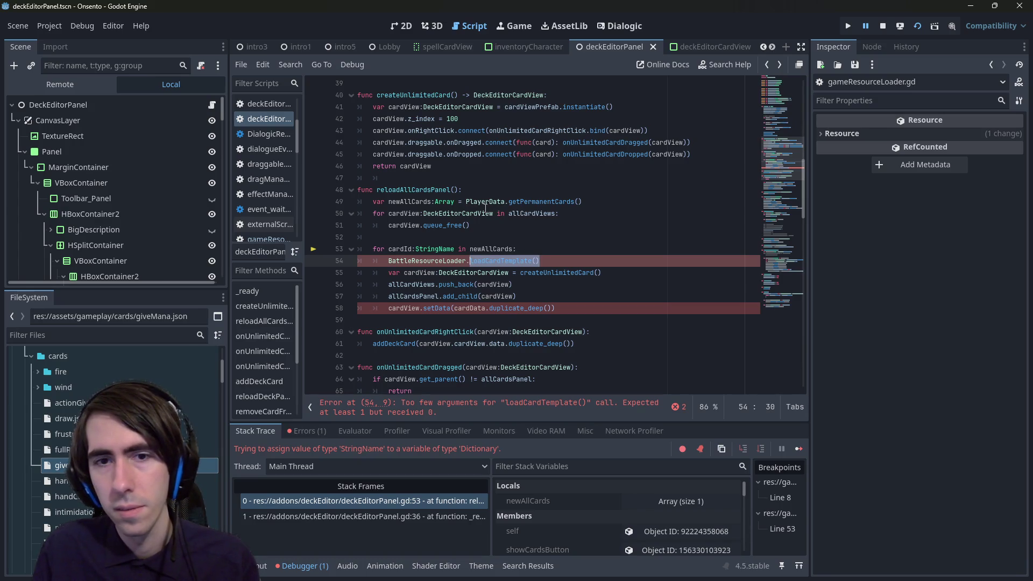
type("findData")
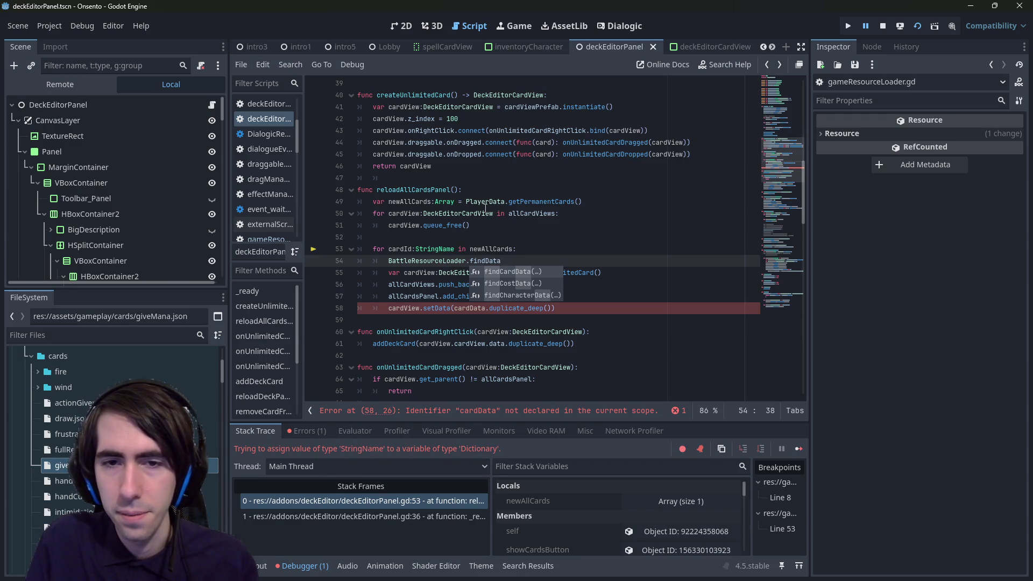
key("Return")
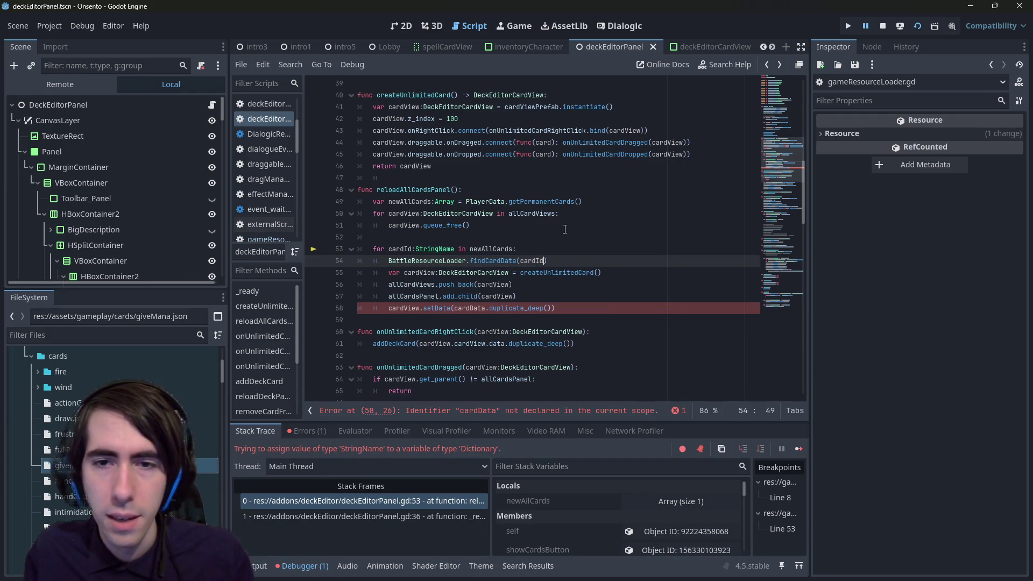
type(".duplic")
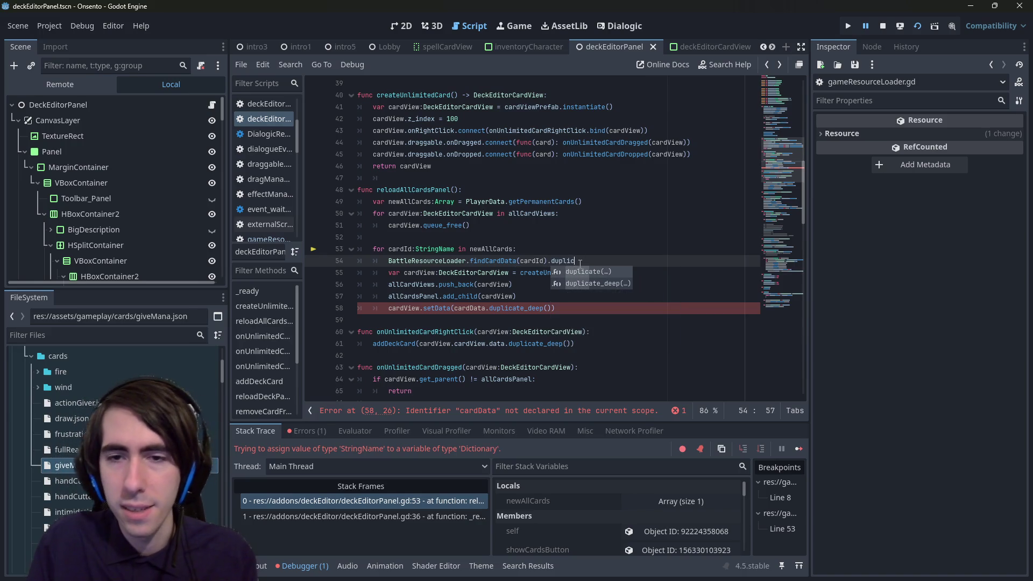
key("Down")
key("Return")
key("ctrl+s")
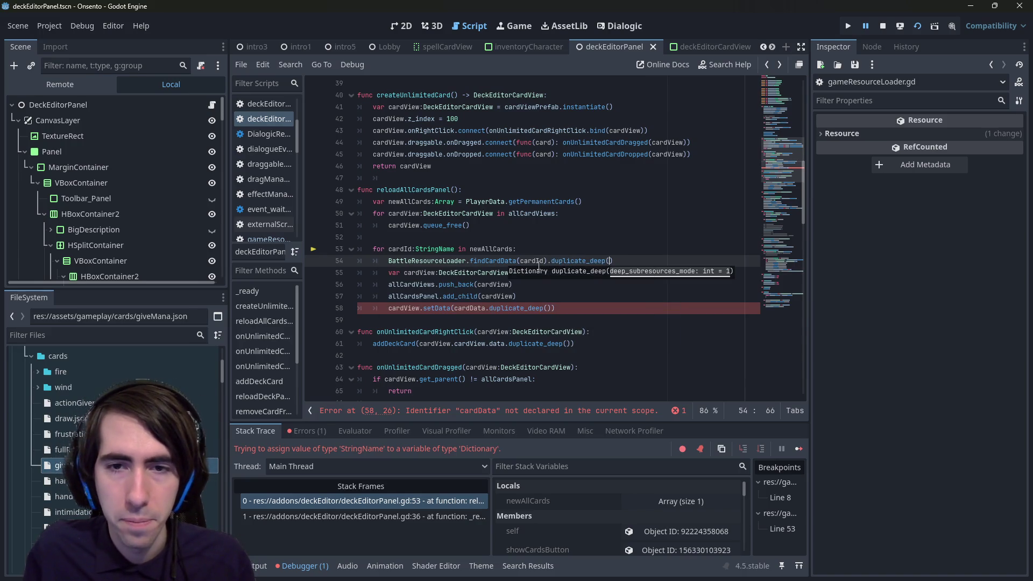
Step: Store the lookup in 'var cardData:Dictionary', drop .duplicate_deep() from setData, and save
double_click(592, 273)
left_click_drag(389, 261, 614, 261)
type("var cardData:Dictionary = BattleResourceLoader.findCardData(cardId).duplicate_deep()")
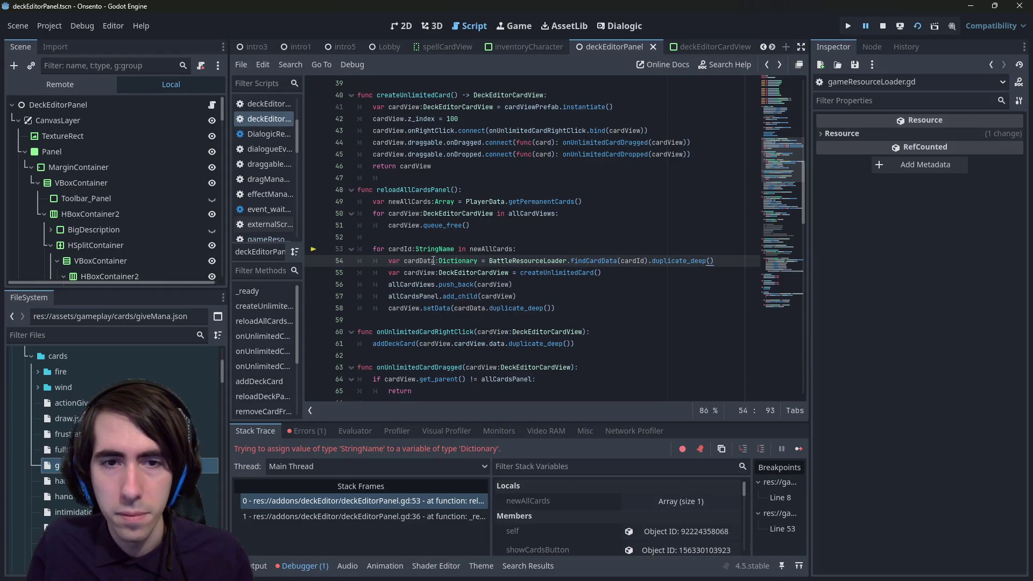
left_click(522, 309)
double_click(541, 308)
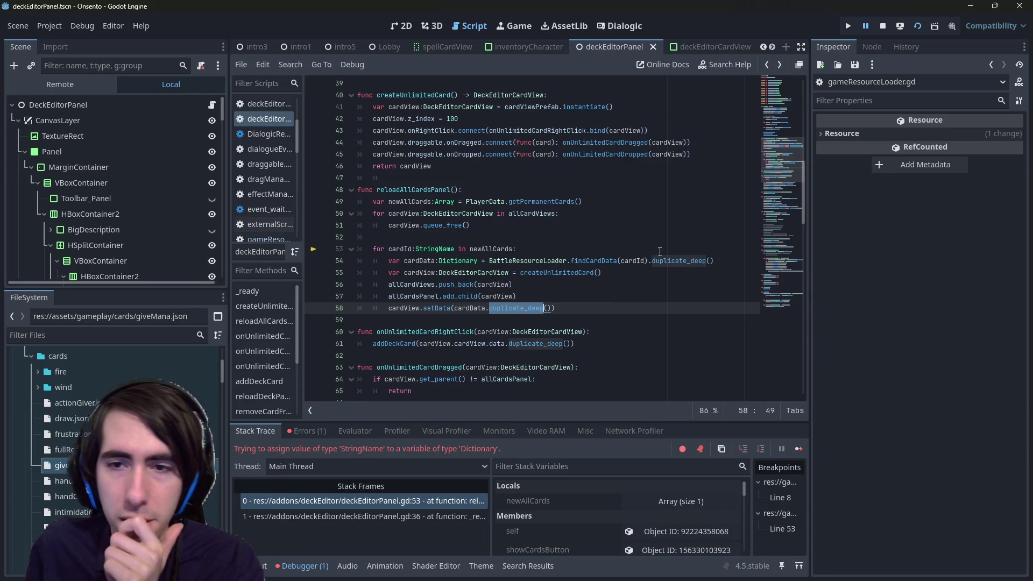
key("BackSpace")
key("Delete")
key("Delete")
key("BackSpace")
left_click(516, 297)
key("ctrl+s")
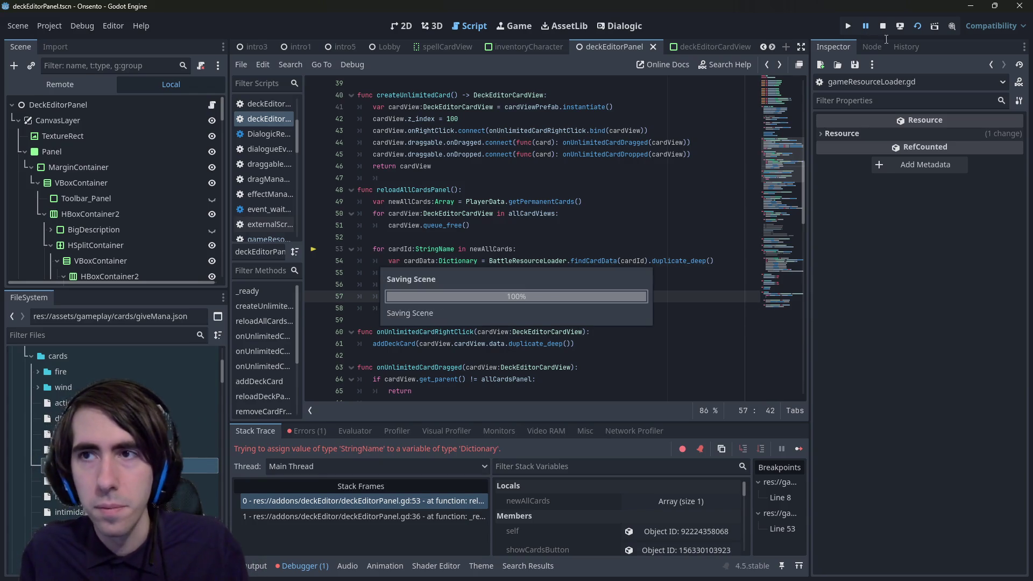
Step: Relaunch the scene, add a Breath of Mana, and remove several cards including Shockwave
left_click(880, 26)
left_click(918, 27)
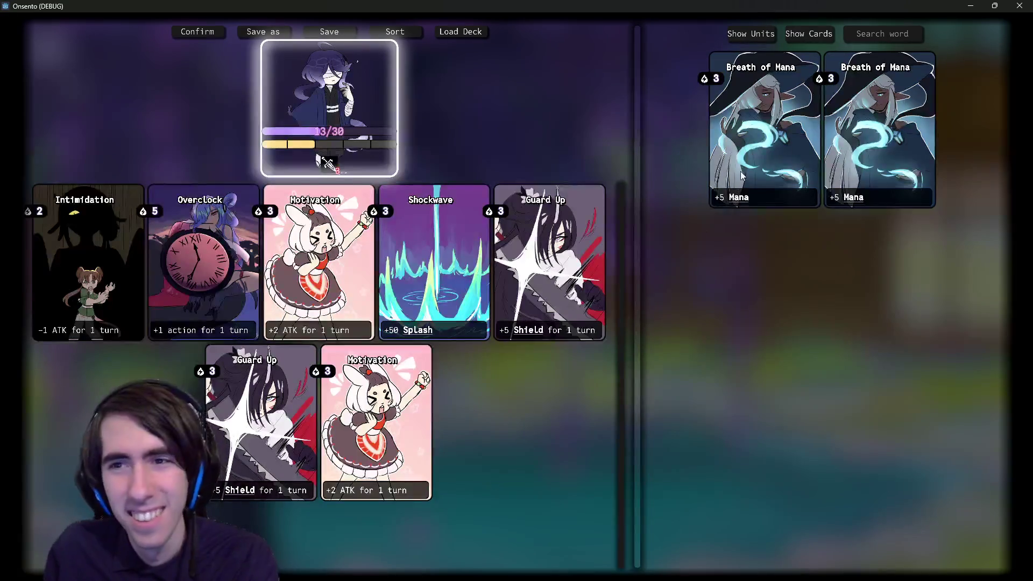
left_click(775, 130)
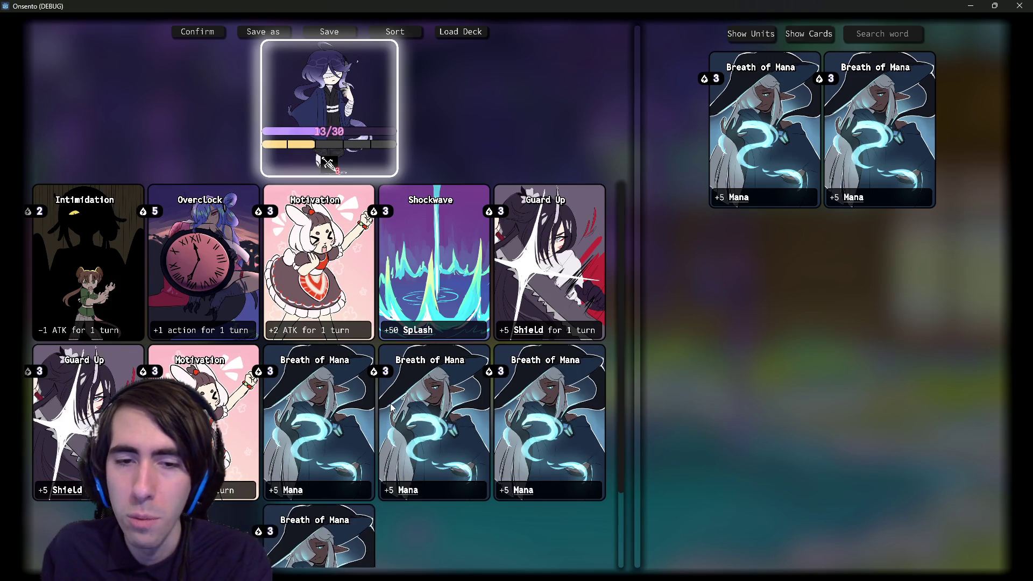
left_click(180, 273)
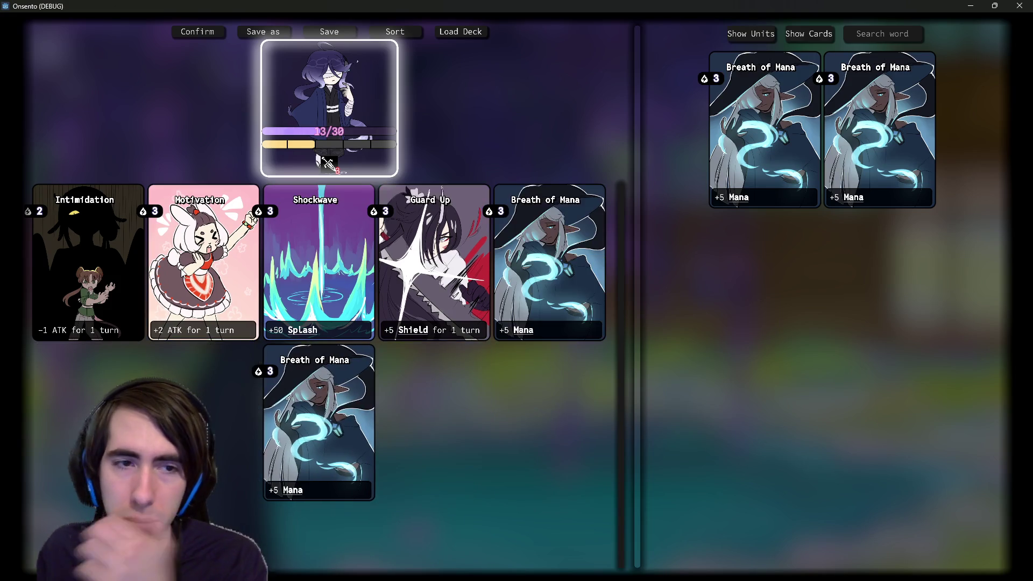
left_click(323, 409)
left_click(449, 253)
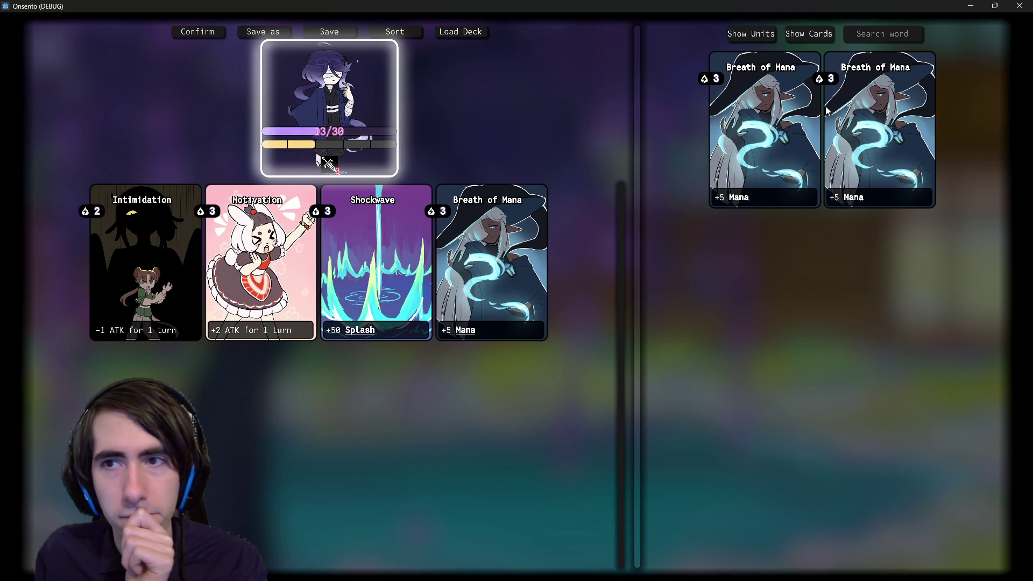
left_click(787, 138)
Step: Add multiple Breath of Mana cards to the test deck
left_click(755, 142)
left_click(344, 275)
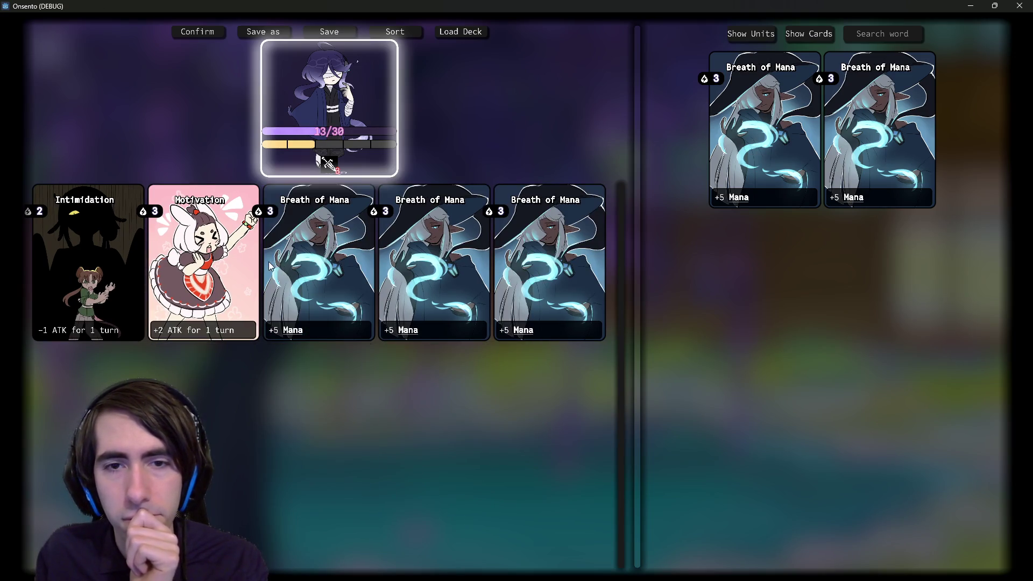
left_click(852, 144)
left_click(868, 144)
left_click(867, 144)
left_click(838, 141)
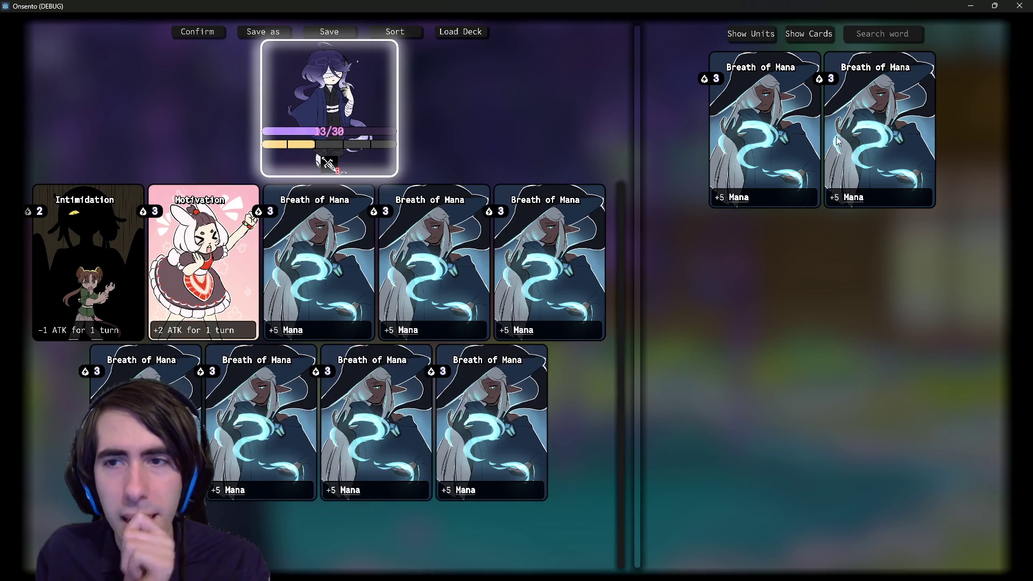
left_click(837, 141)
left_click(764, 134)
left_click(769, 129)
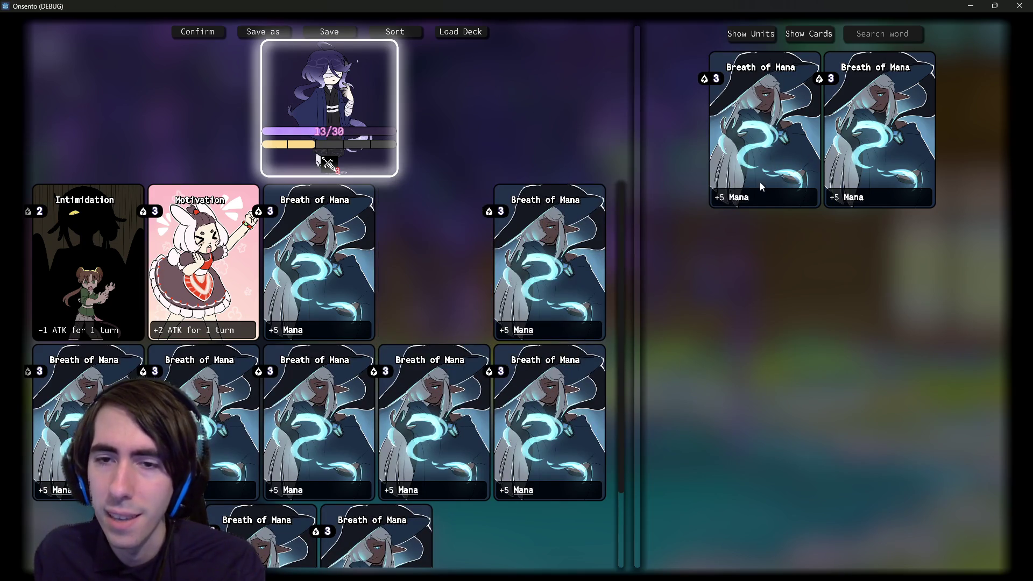
Step: Trim the deck to two Breath of Mana beside Intimidation and Motivation, then close the game
left_click(423, 361)
left_click(440, 298)
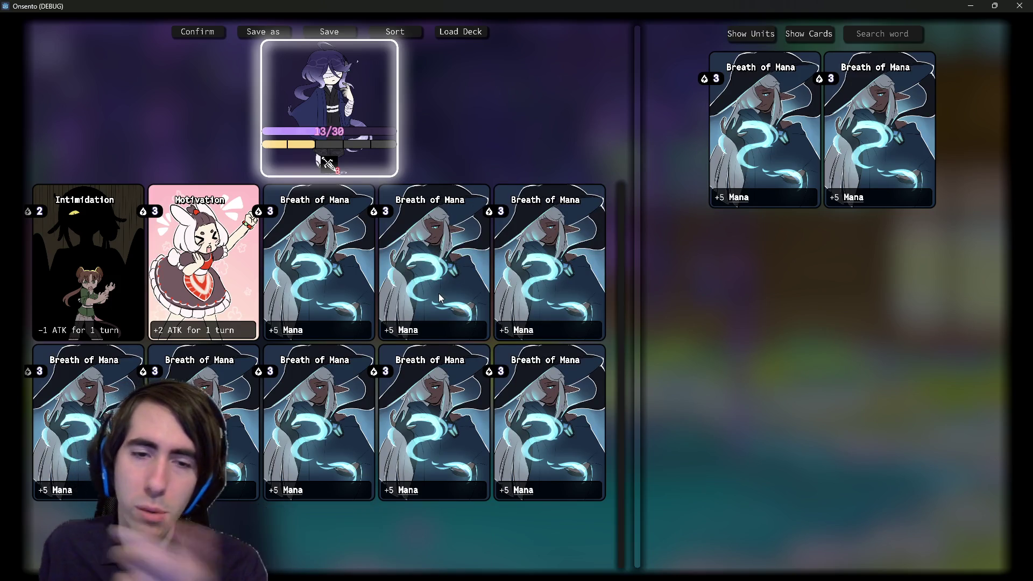
left_click(440, 298)
left_click(440, 298)
left_click(440, 297)
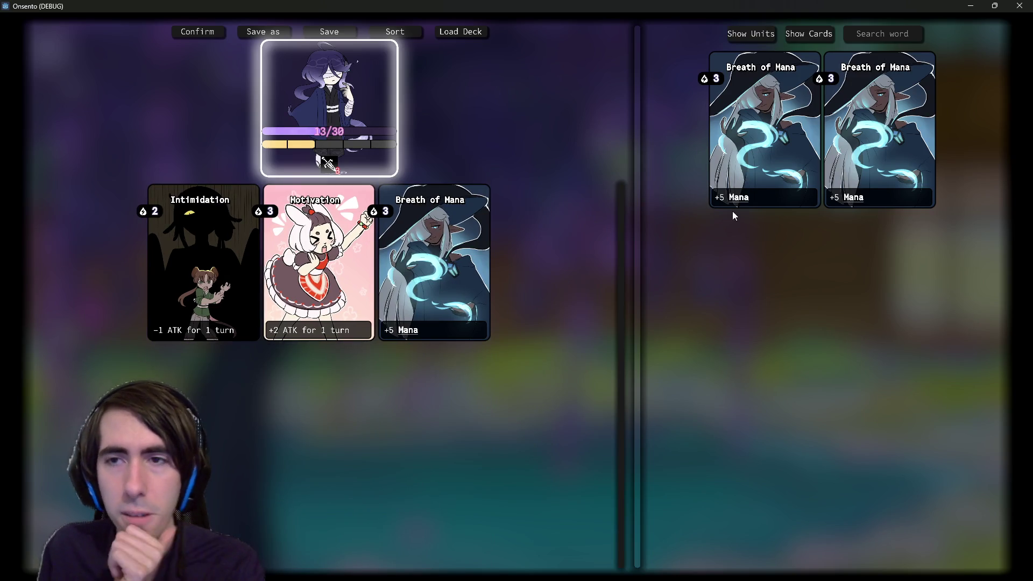
left_click(756, 172)
left_click(757, 172)
left_click(757, 172)
left_click(756, 172)
left_click(756, 172)
left_click(756, 172)
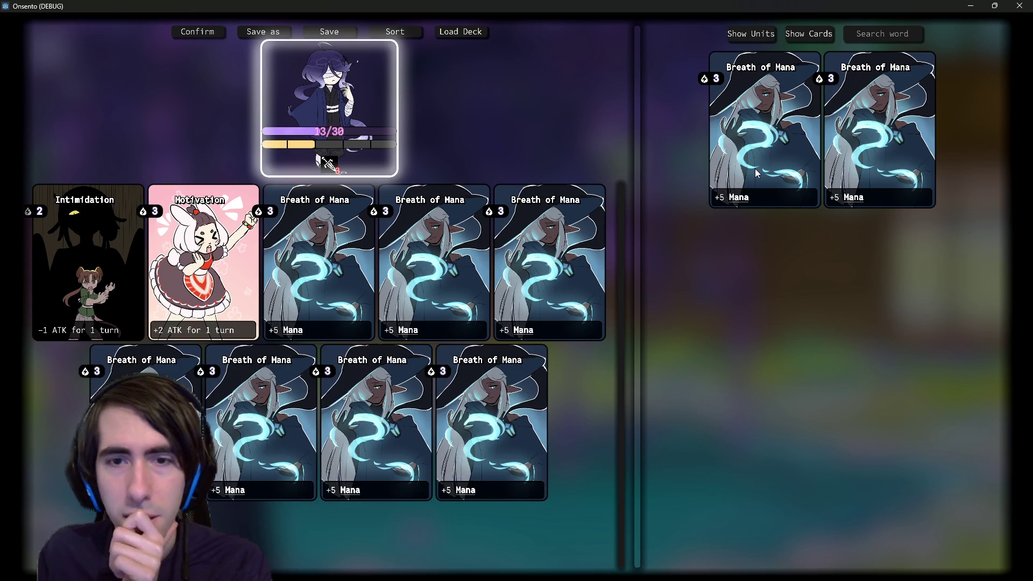
left_click(399, 279)
left_click(400, 280)
left_click(419, 281)
left_click(419, 281)
left_click(419, 281)
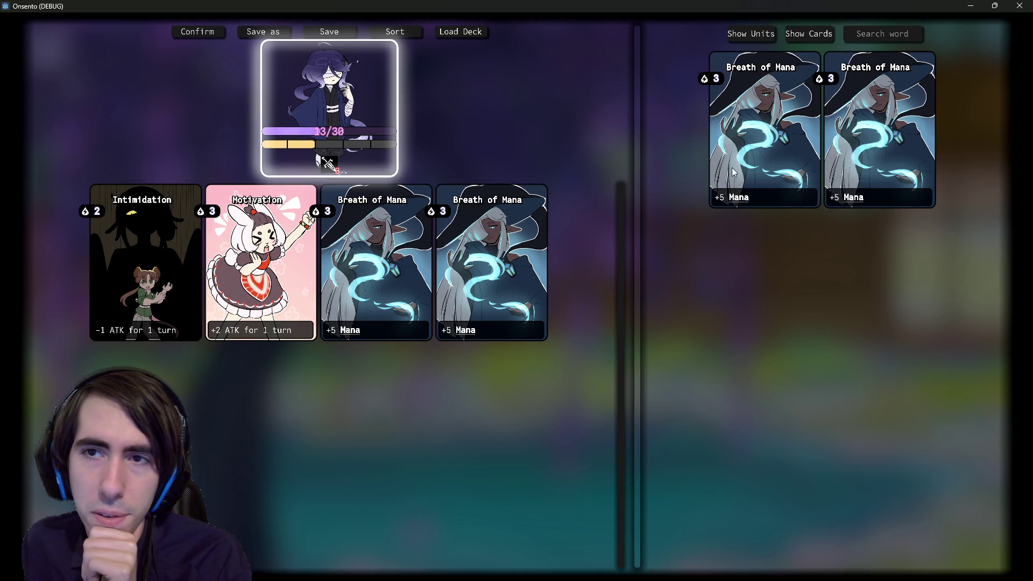
left_click(1021, 5)
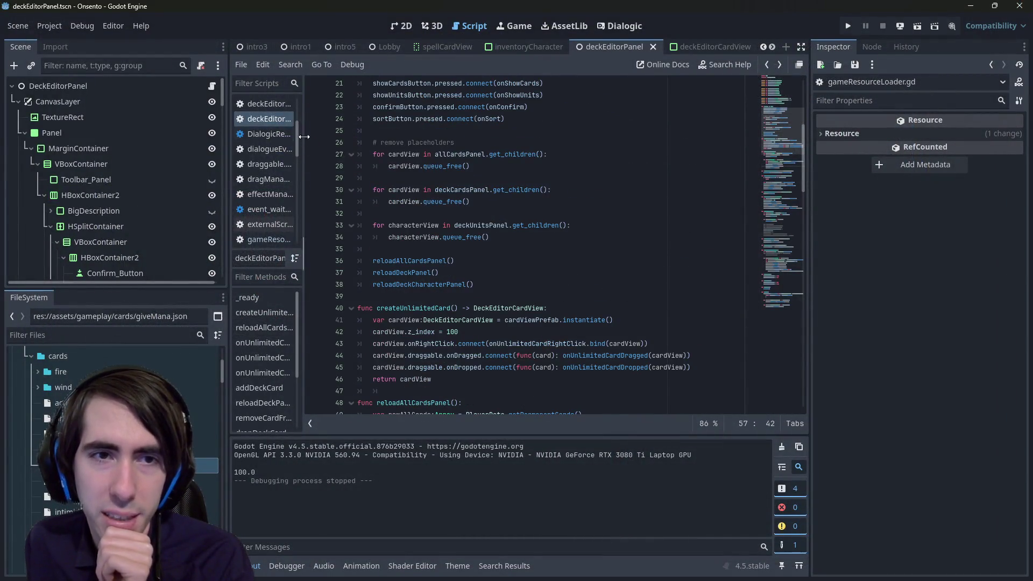
Step: Widen the script and method lists and scroll through deckEditorPanel.gd
mouse_move(302, 138)
left_mouse_down()
mouse_move(380, 137)
mouse_move(362, 136)
left_mouse_up()
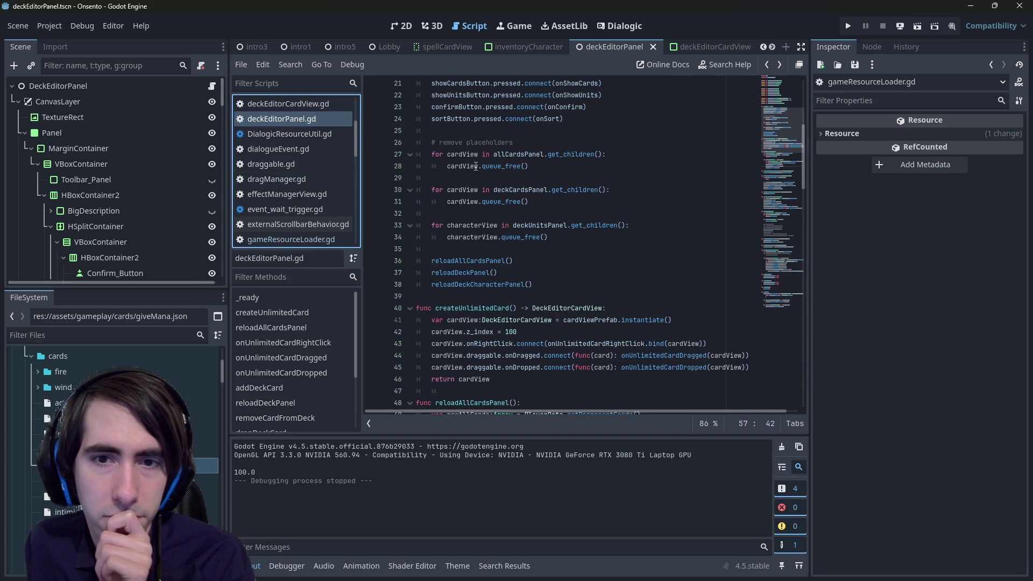
scroll(475, 166, "down", 2)
scroll(498, 237, "up", 8)
scroll(498, 237, "down", 2)
scroll(498, 237, "up", 1)
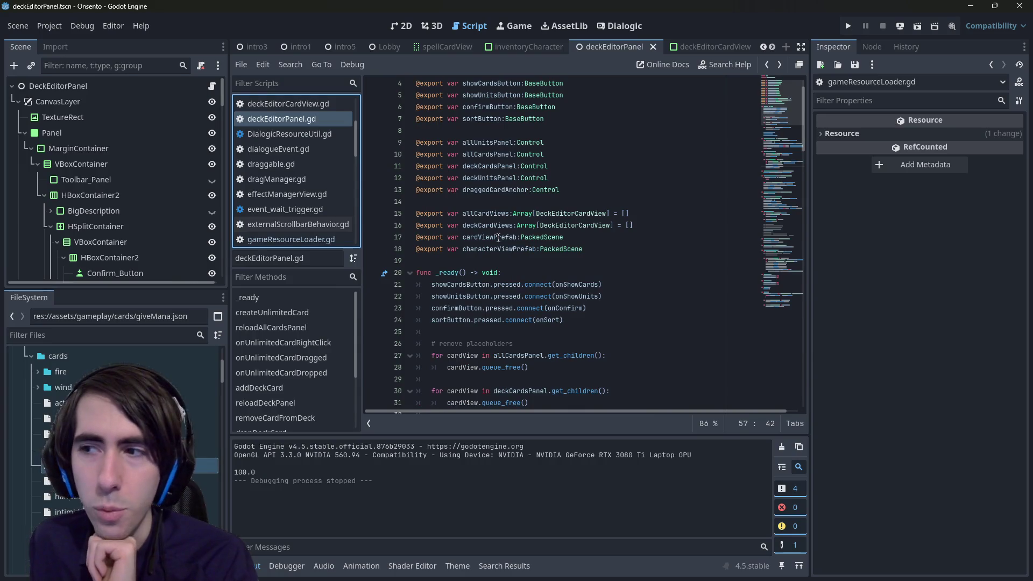
scroll(498, 237, "up", 1)
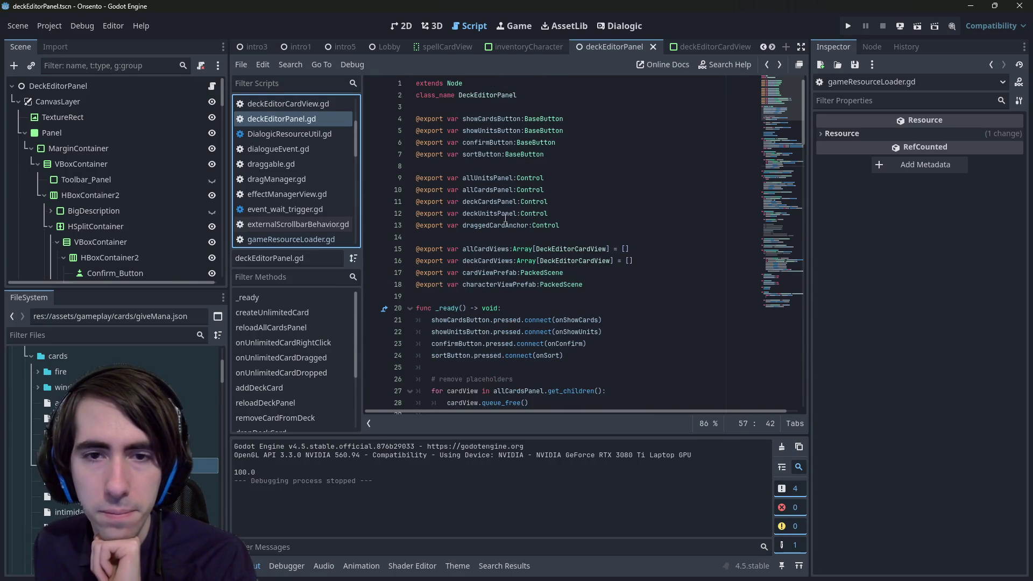
Step: Search for allCardViews and jump to its use in reloadAllCardsPanel
double_click(492, 250)
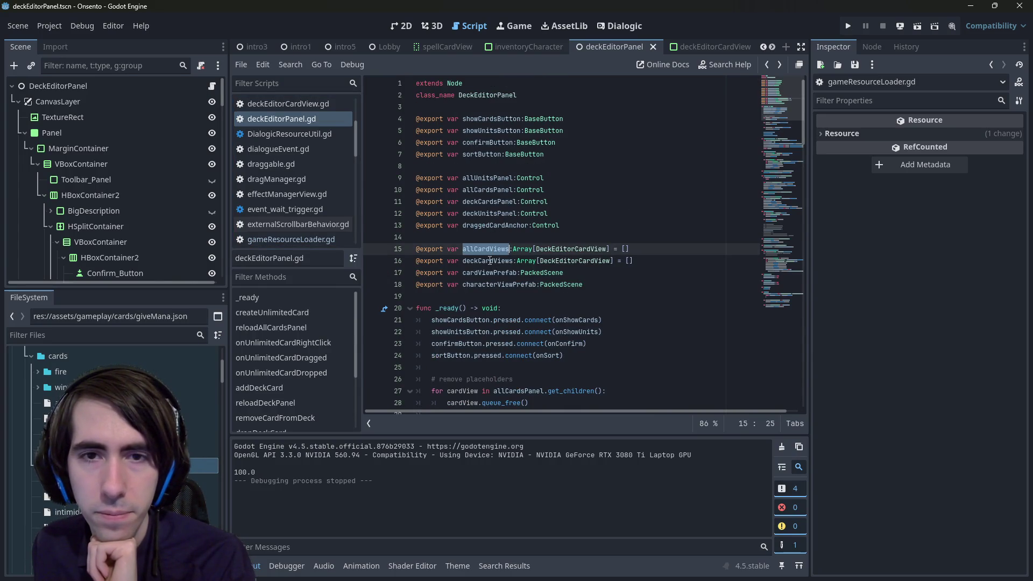
key("ctrl+f")
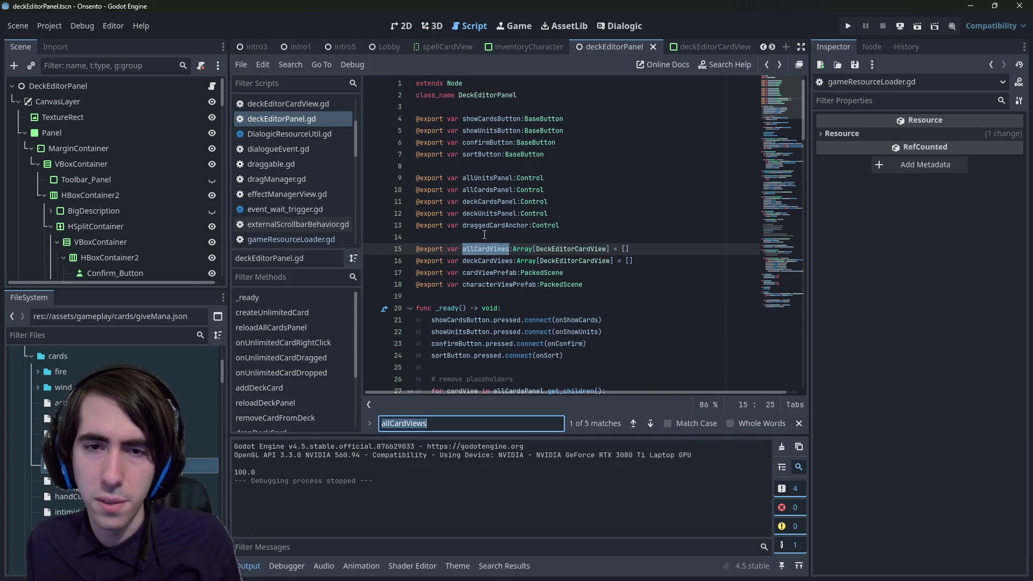
key("Return")
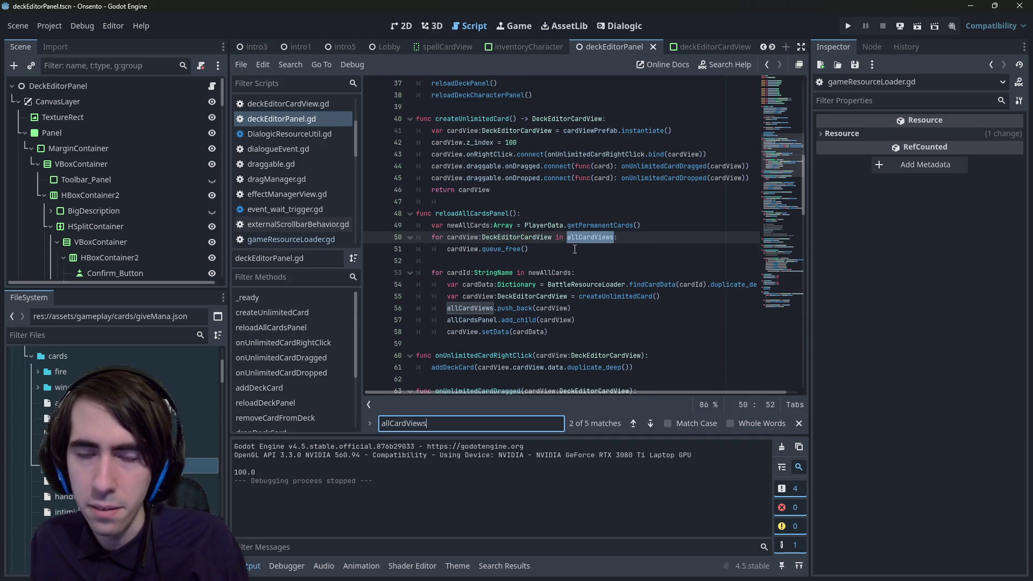
scroll(486, 281, "down", 1)
left_click(704, 250)
key("Down")
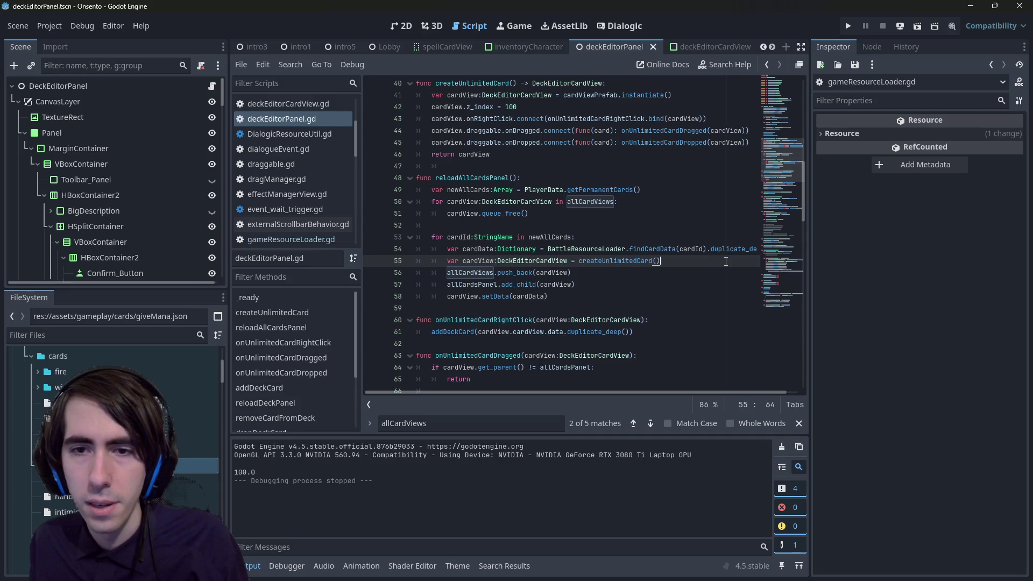
Step: Go above the cardId loop, remove a stray blank line, and save the script
left_click(458, 237)
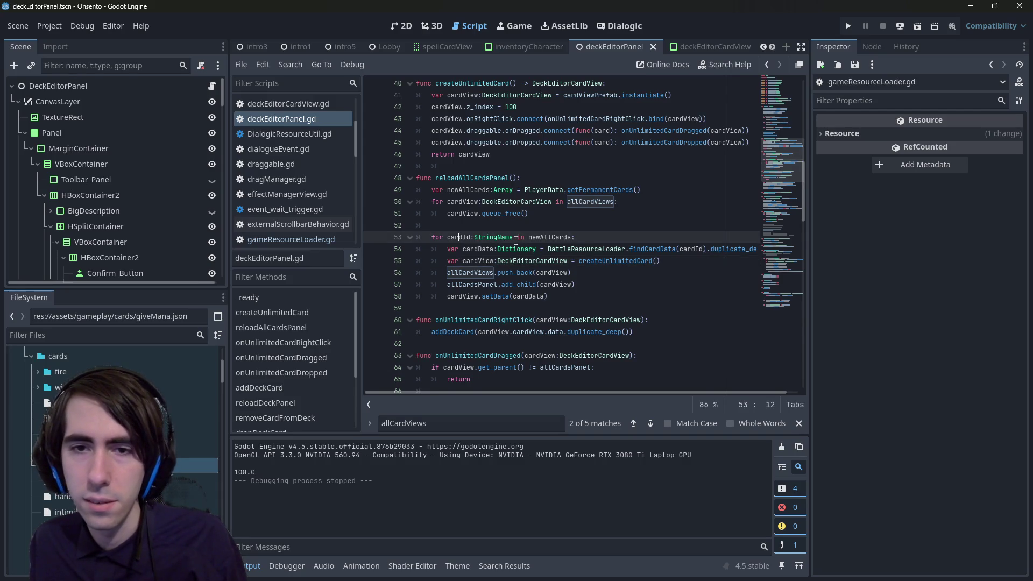
left_click(599, 226)
key("Return")
type("v")
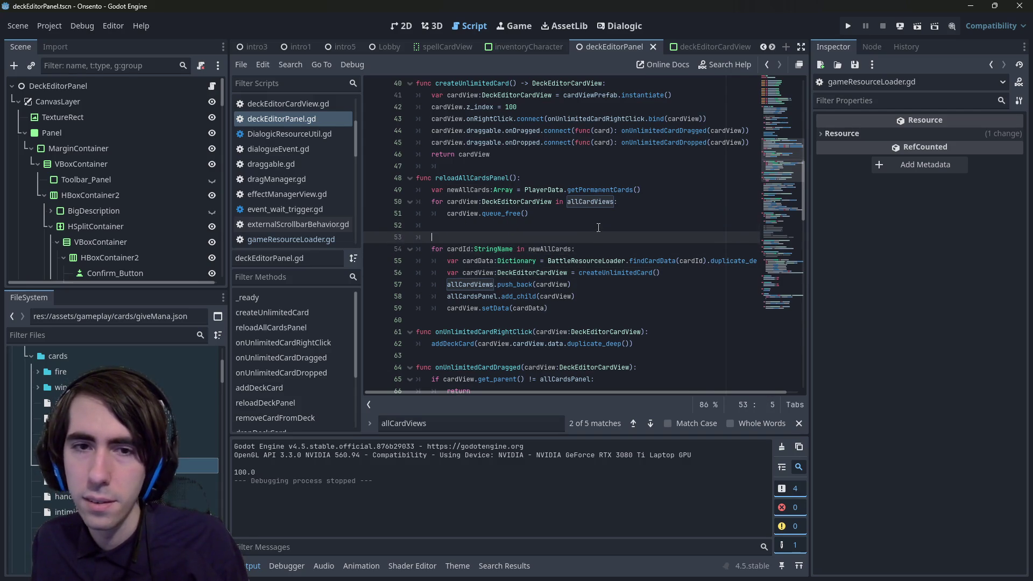
key("BackSpace")
key("BackSpace")
key("BackSpace")
key("ctrl+s")
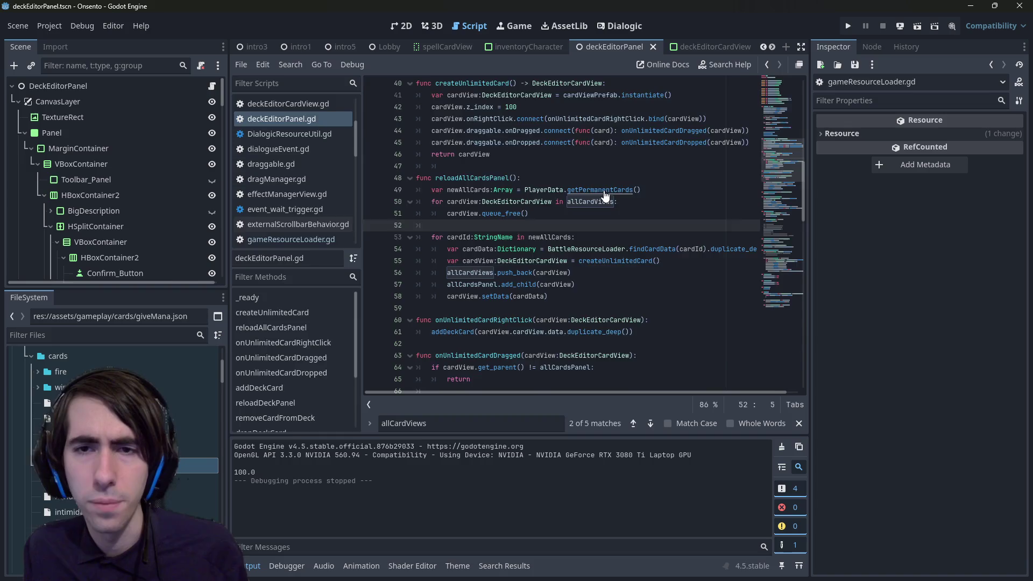
left_click(605, 190, "ctrl")
scroll(457, 216, "down", 2)
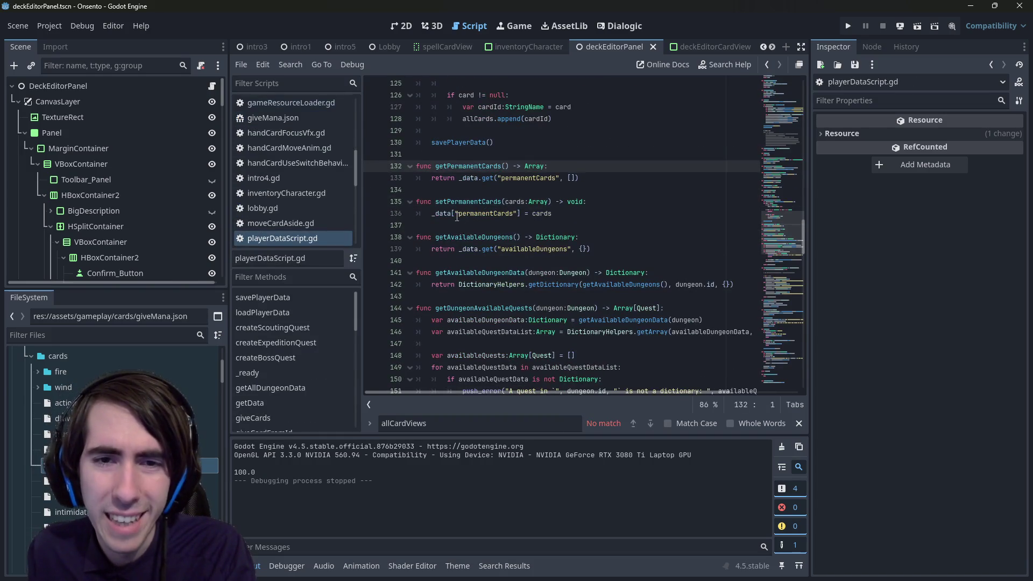
scroll(487, 269, "down", 2)
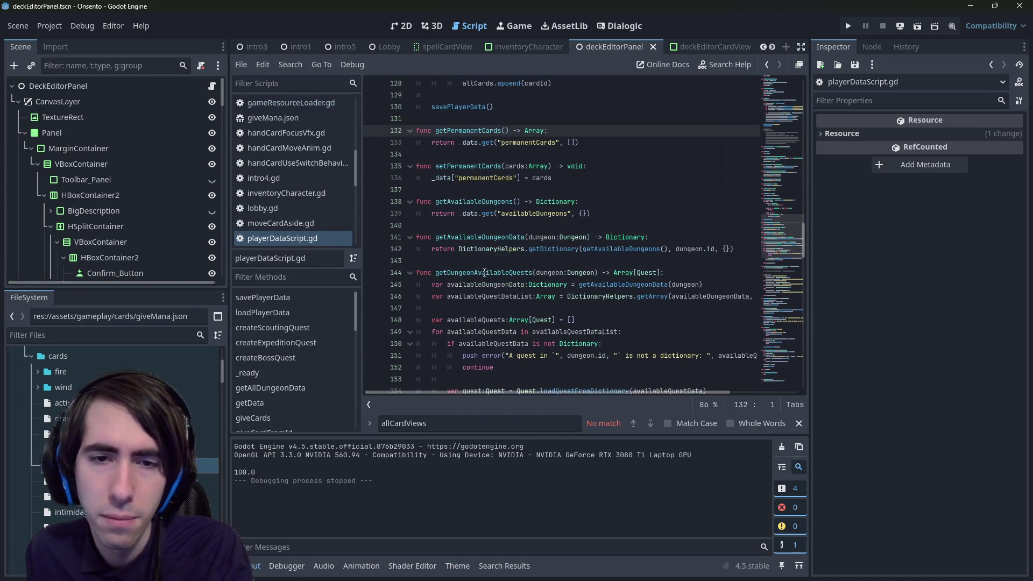
scroll(475, 218, "up", 2)
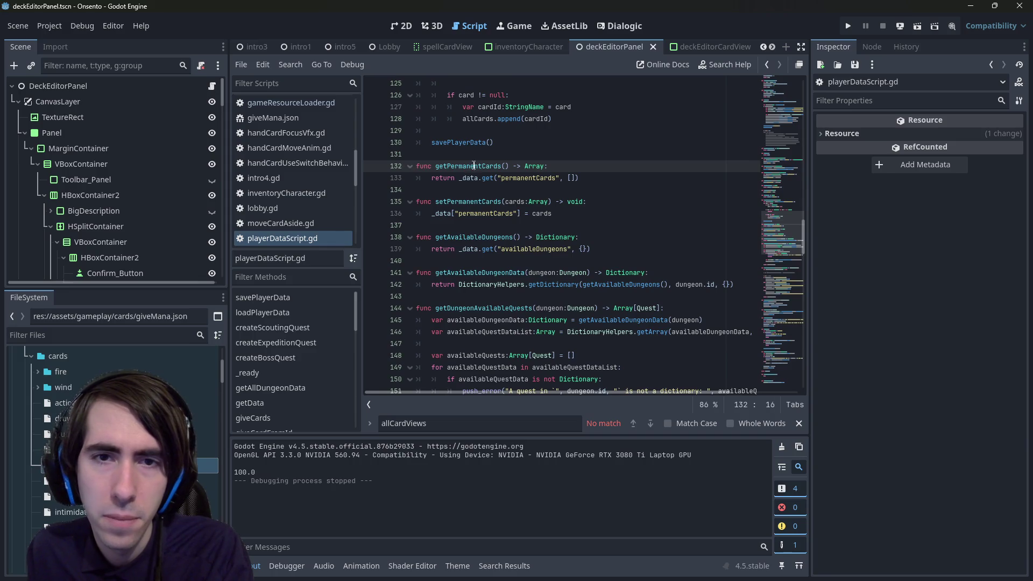
left_click(471, 202)
left_click(551, 194)
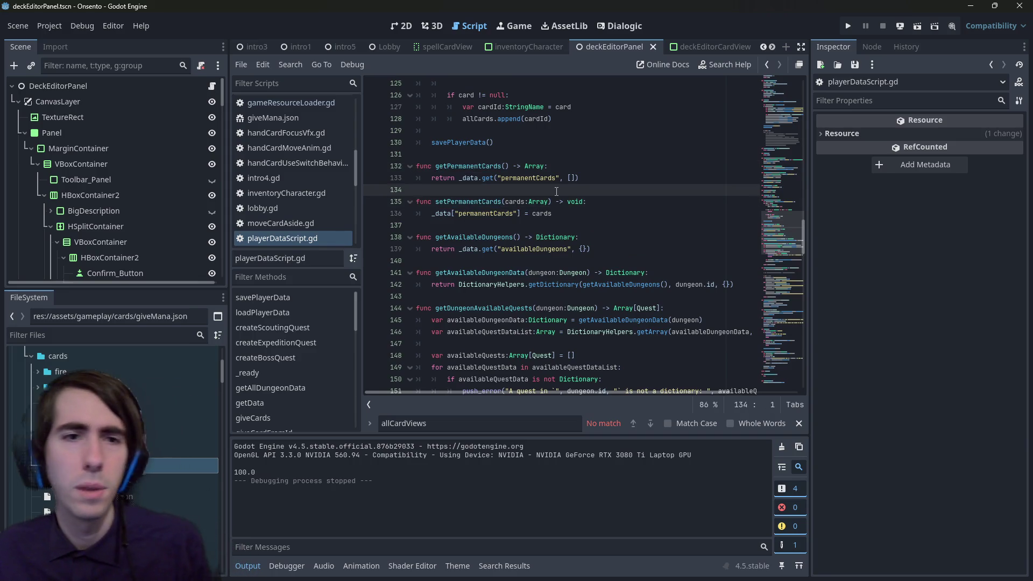
key("alt+Left")
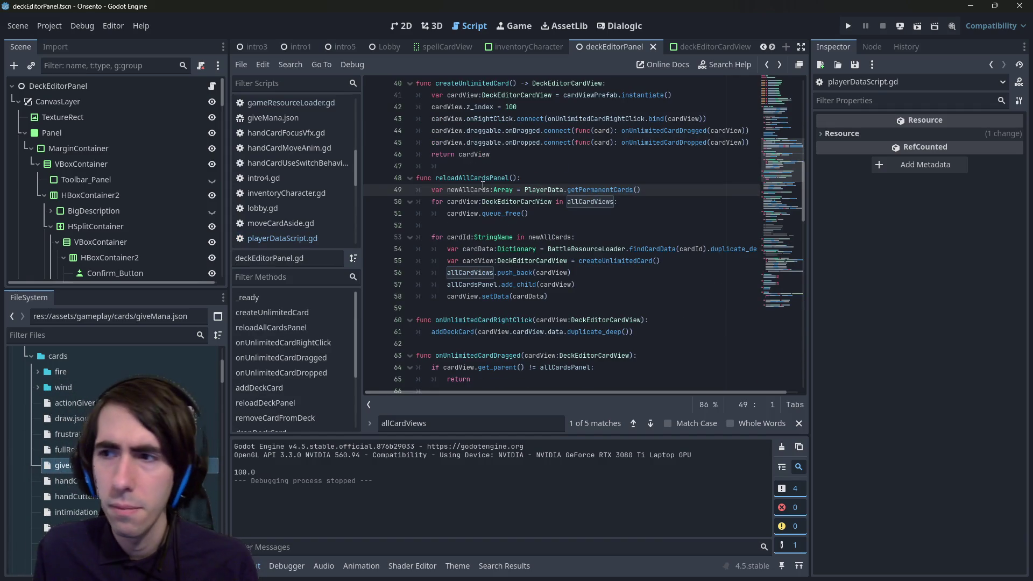
double_click(482, 188)
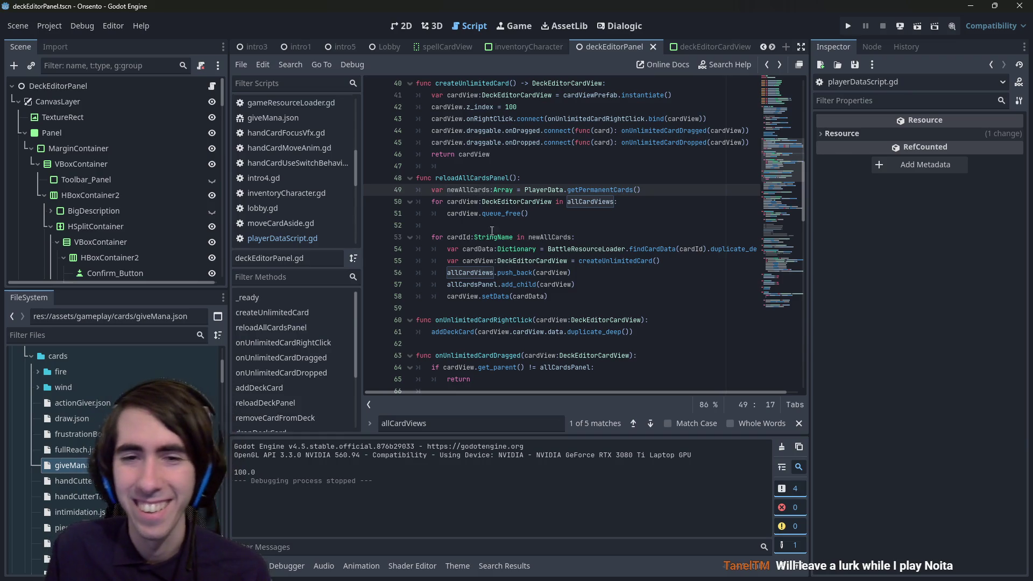
left_click(542, 238)
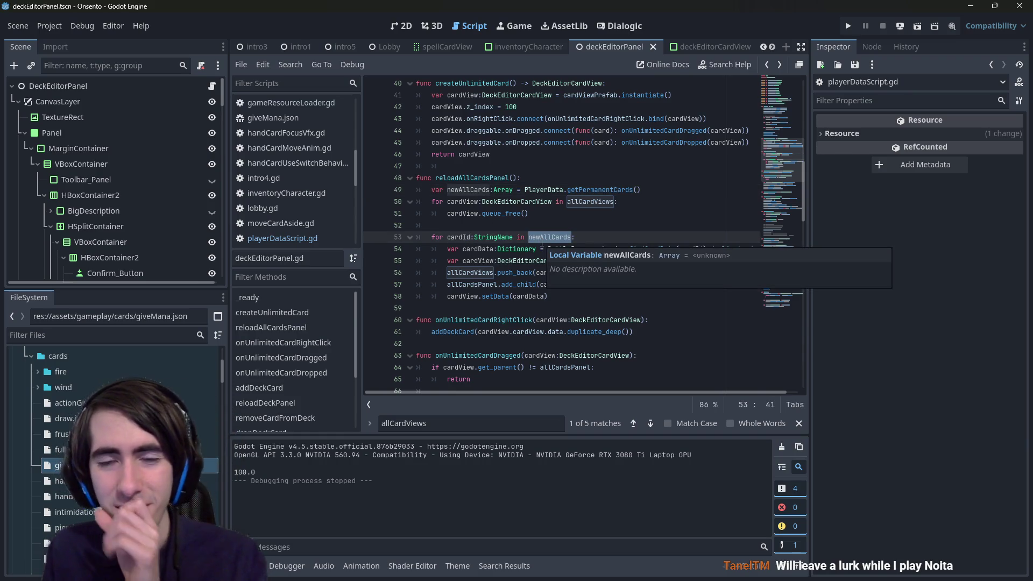
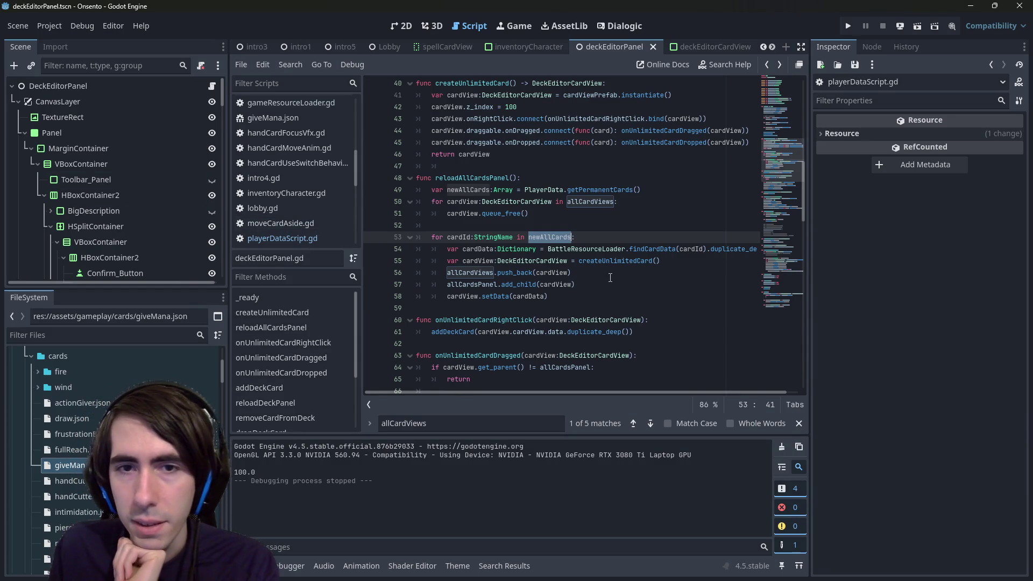
Step: Review newAllCards in the deck editor script, discard a half-written idToCou variable line, and save
double_click(477, 188)
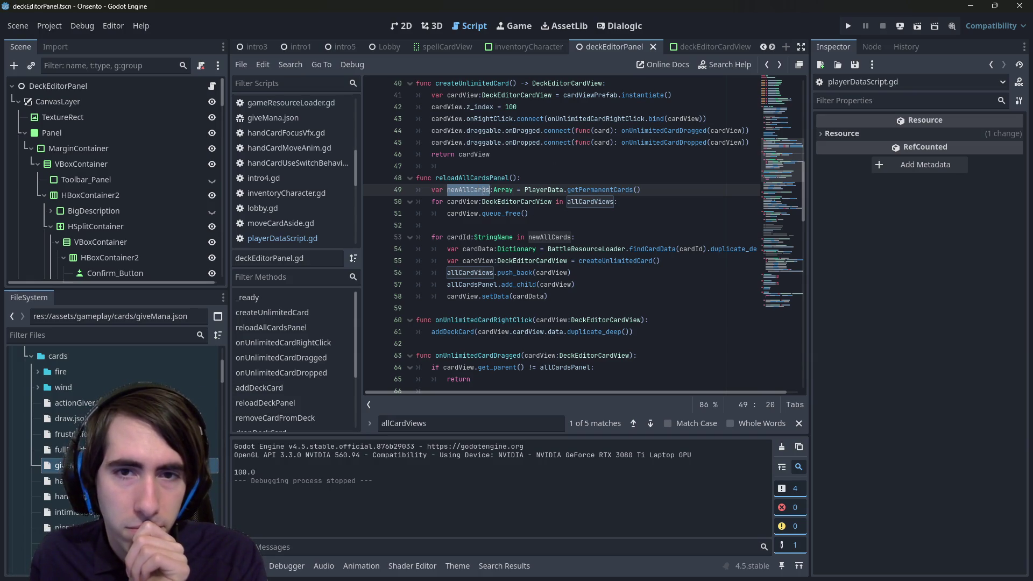
double_click(471, 212)
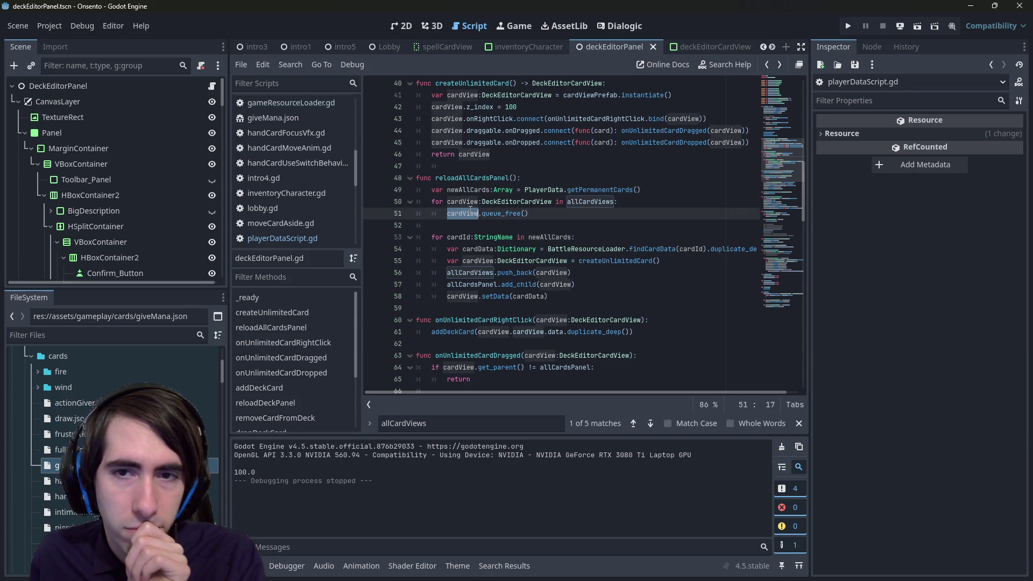
double_click(458, 191)
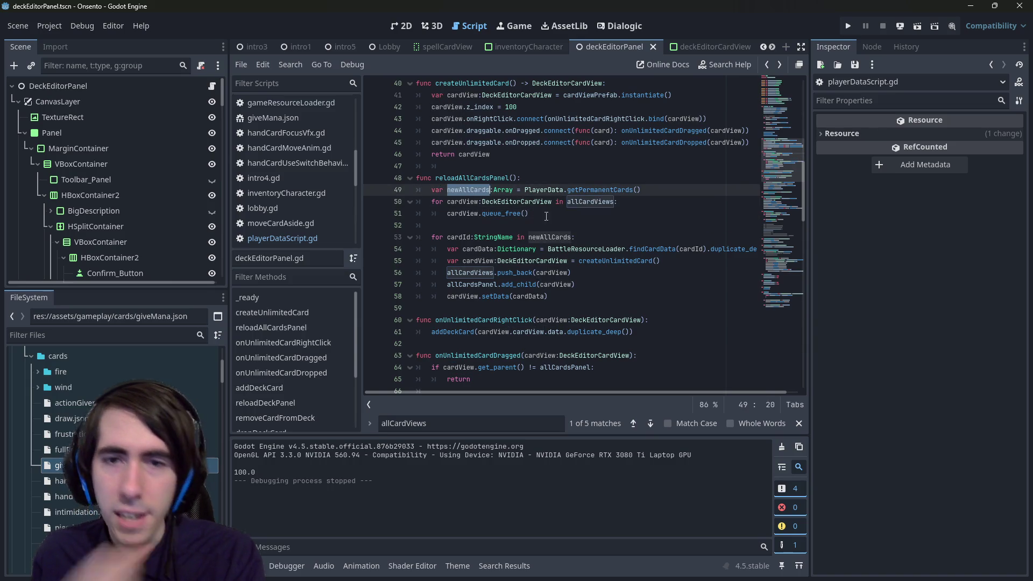
left_click(555, 226)
key("Return")
key("Return")
key("Up")
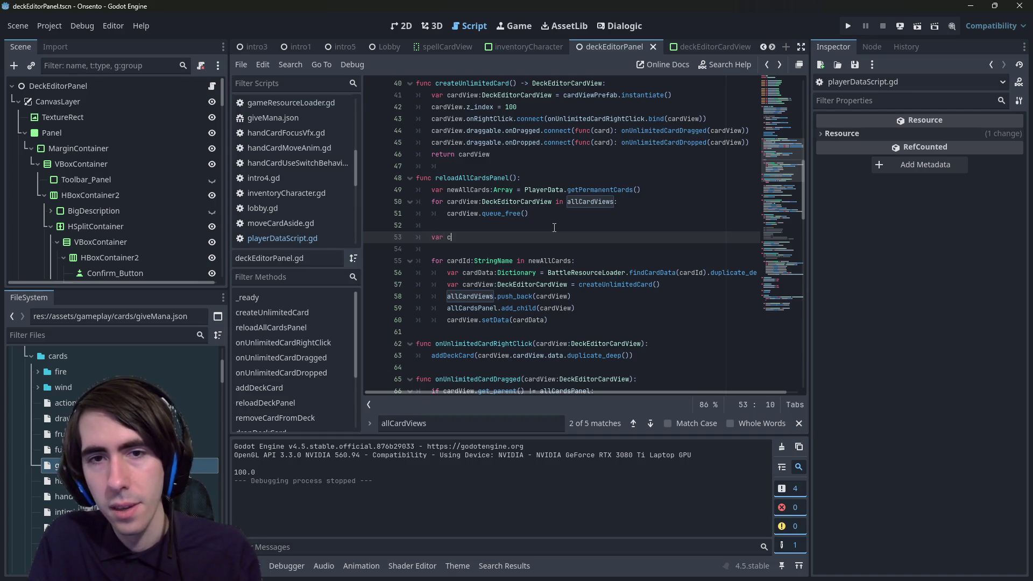
type("idToCount")
key("ctrl+BackSpace")
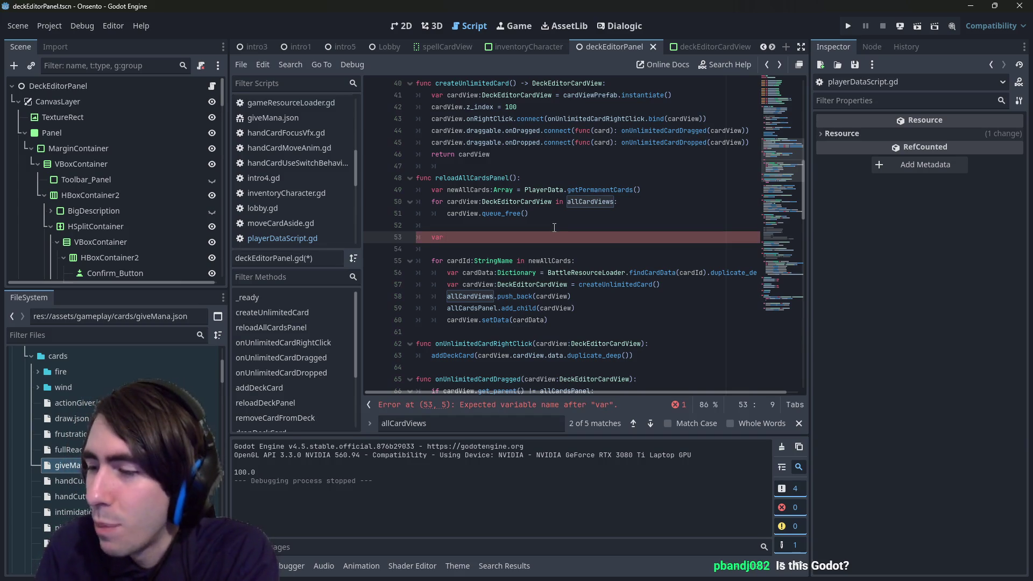
key("BackSpace")
key("BackSpace")
key("BackSpace")
key("ctrl+s")
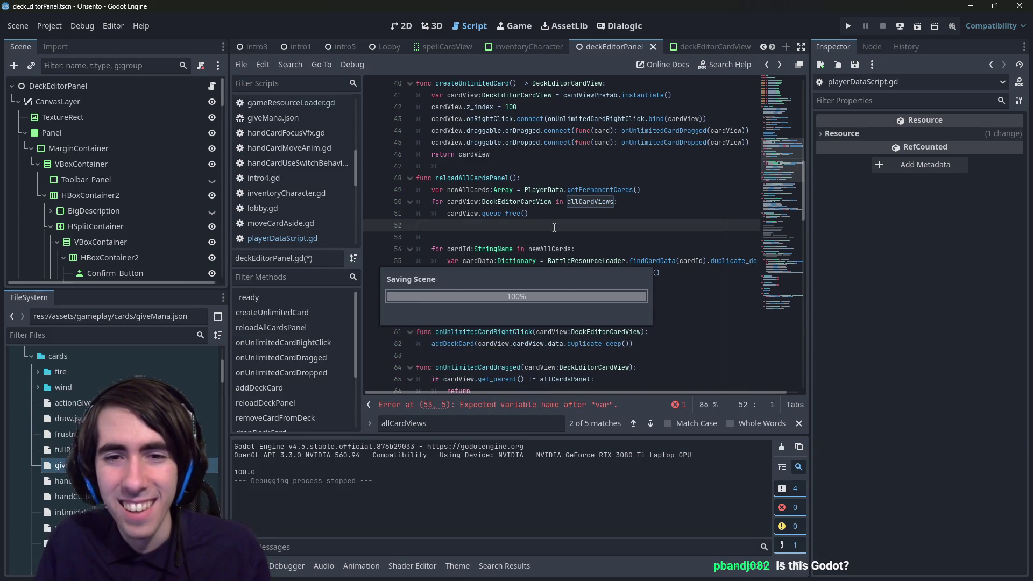
Step: Run the game, drag the Motivation card toward Shockwave in the deck row, then close it
left_click(898, 27)
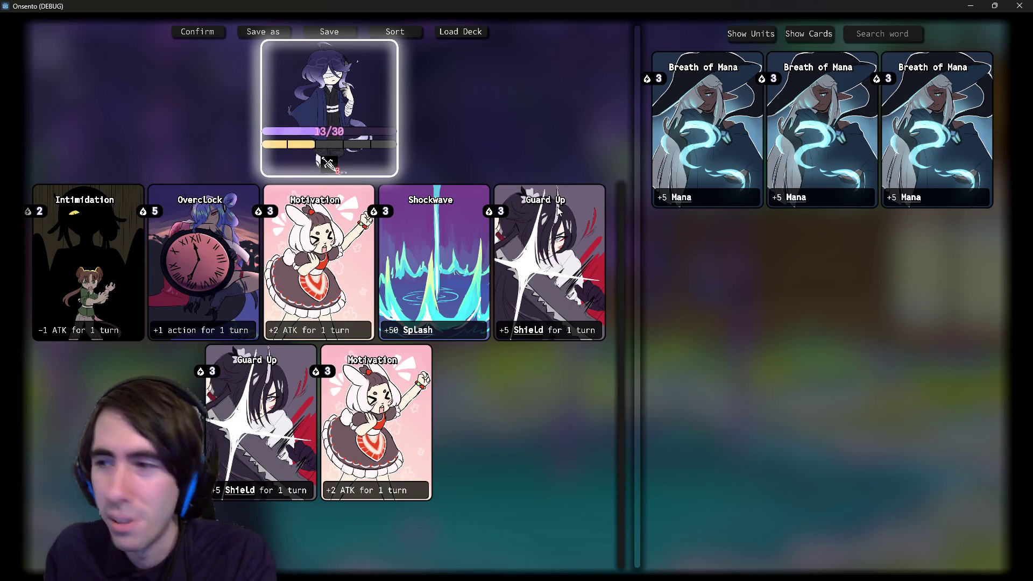
left_click_drag(267, 296, 419, 297)
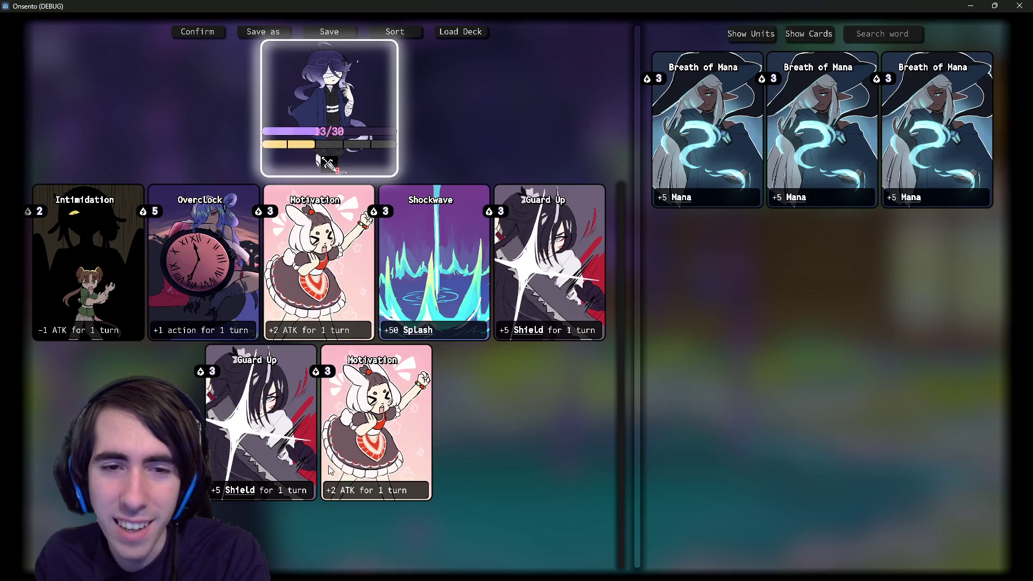
left_click(1020, 6)
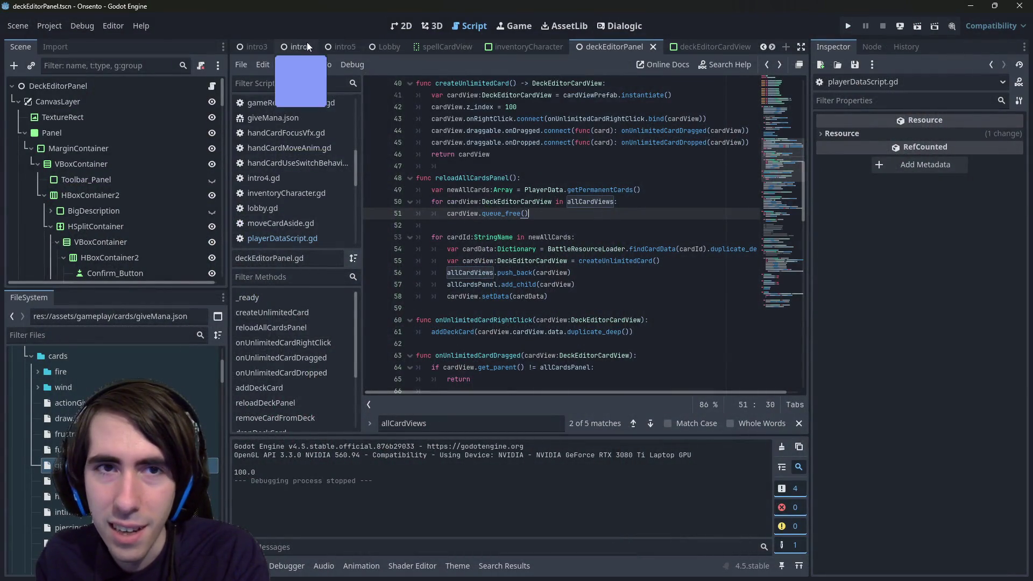
Step: Look through the intro5, intro3 and intro2 scenes, briefly running and stopping intro2
mouse_move(347, 52)
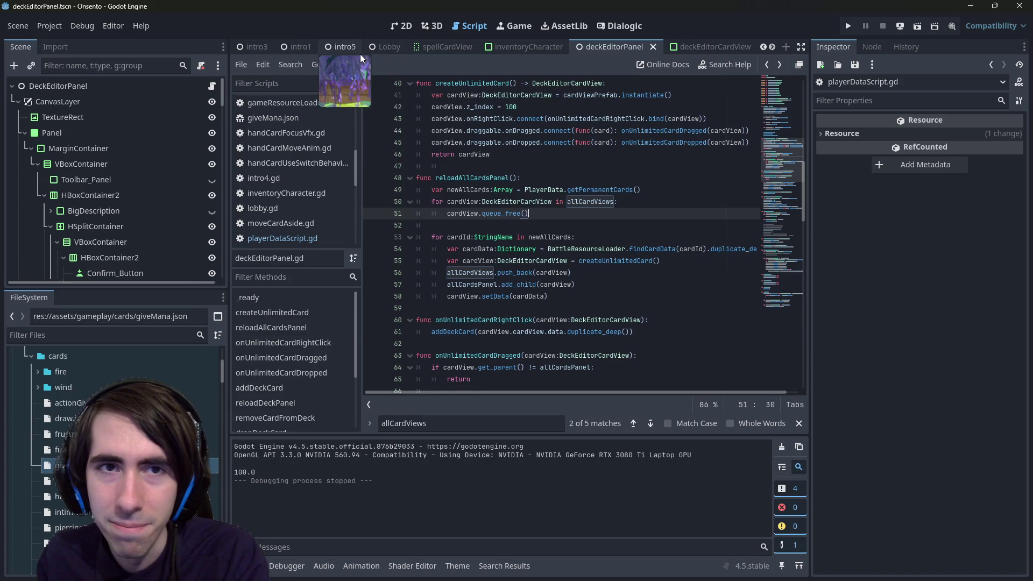
left_click(329, 50)
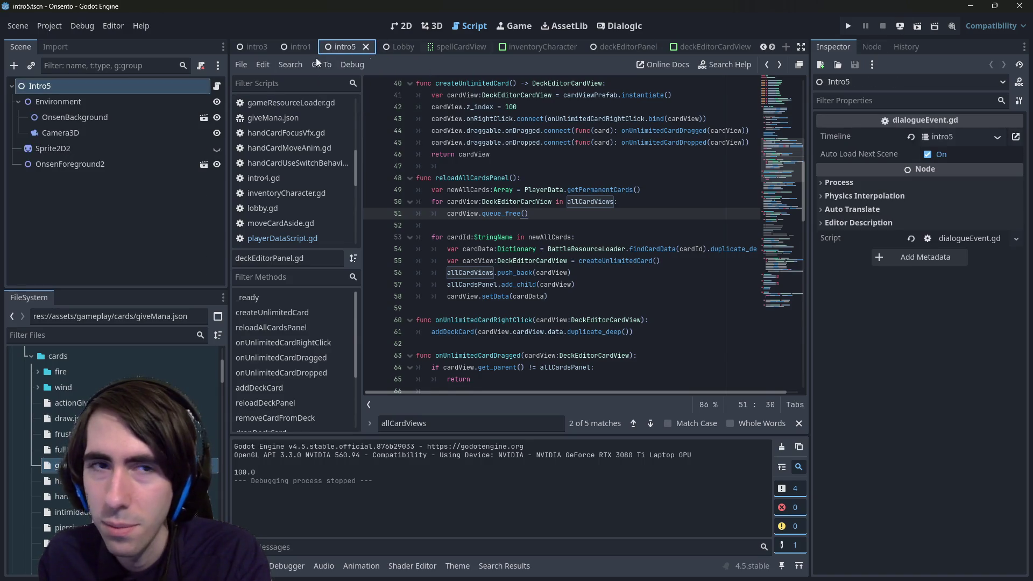
left_click(252, 48)
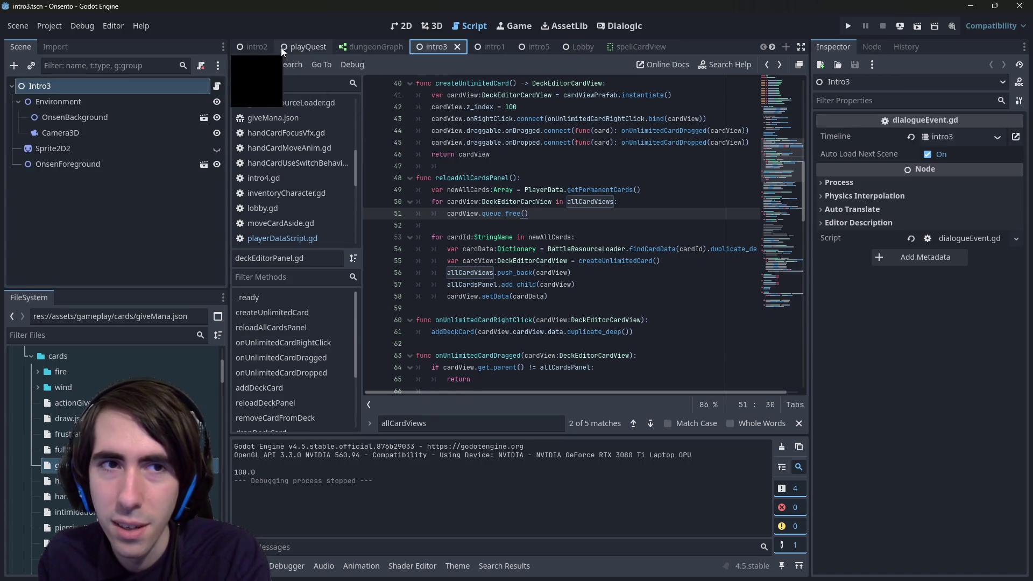
left_click(251, 48)
left_click(915, 27)
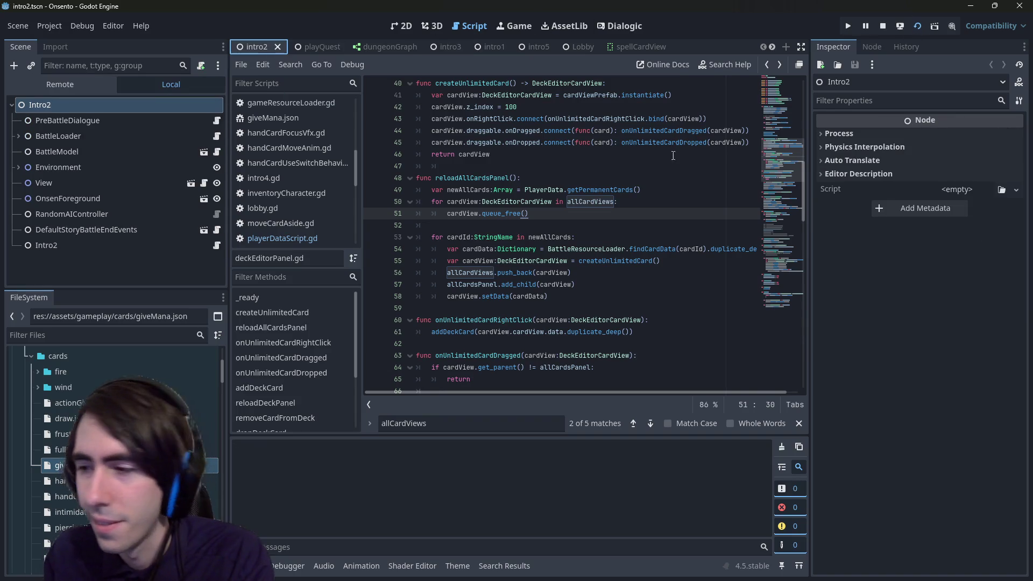
left_click(884, 26)
mouse_move(491, 48)
left_mouse_down()
mouse_move(437, 47)
mouse_move(480, 48)
mouse_move(535, 144)
left_mouse_up()
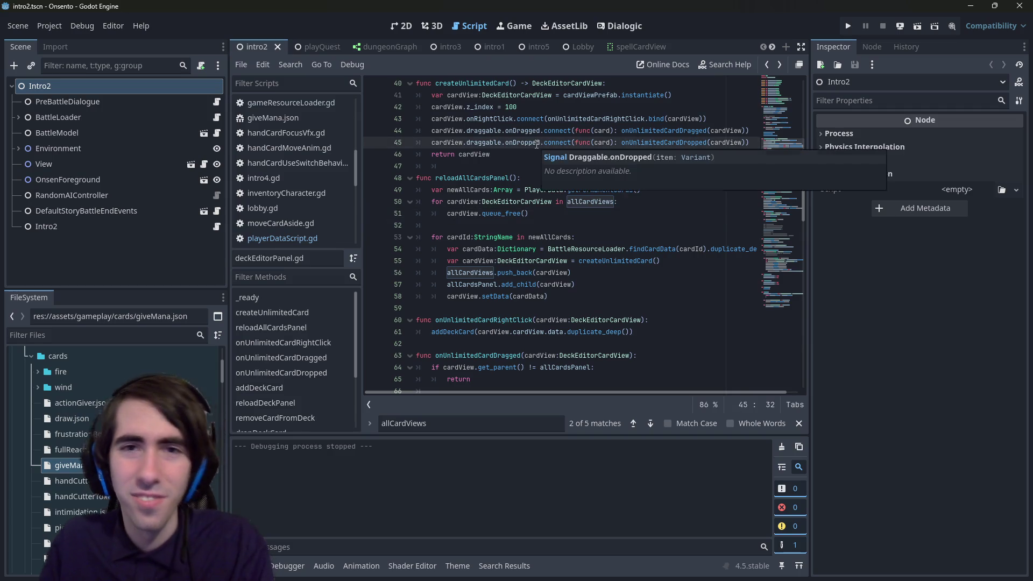
Step: Find miniboss1.tscn with the quick file search, open it, and run the scene
key("shift+alt+o")
type("i")
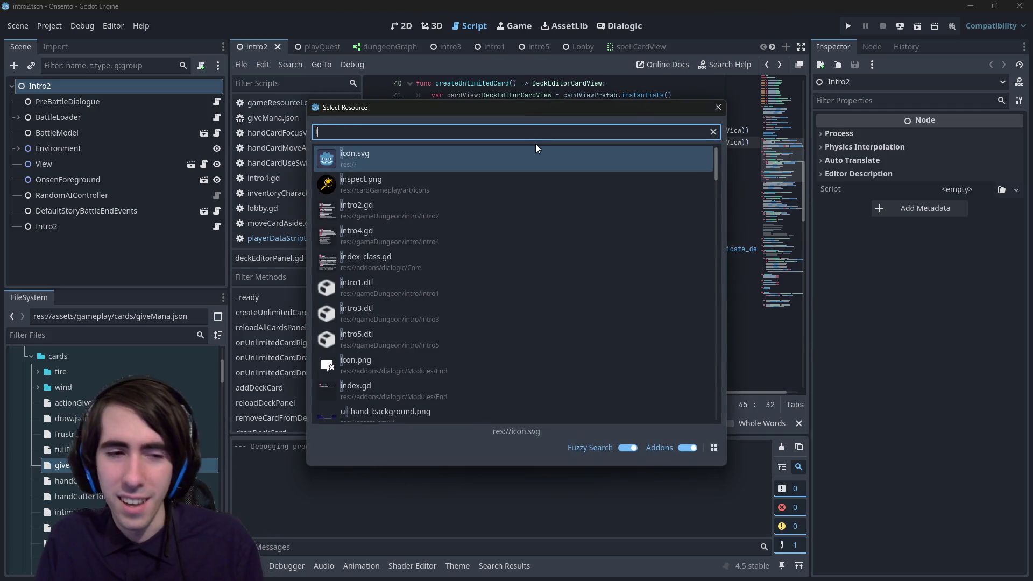
key("BackSpace")
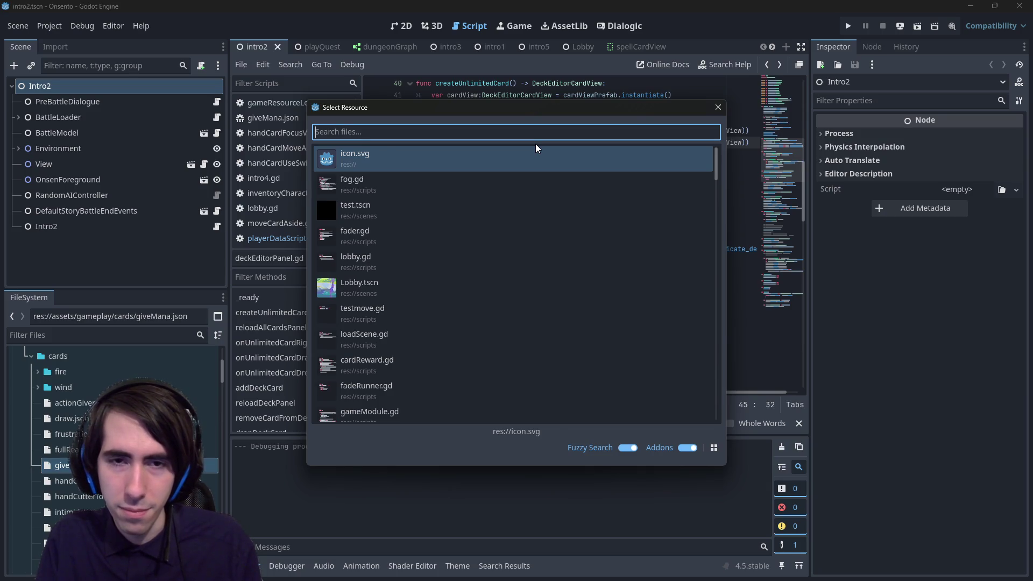
type("room5")
key("BackSpace")
key("BackSpace")
key("BackSpace")
type("minb")
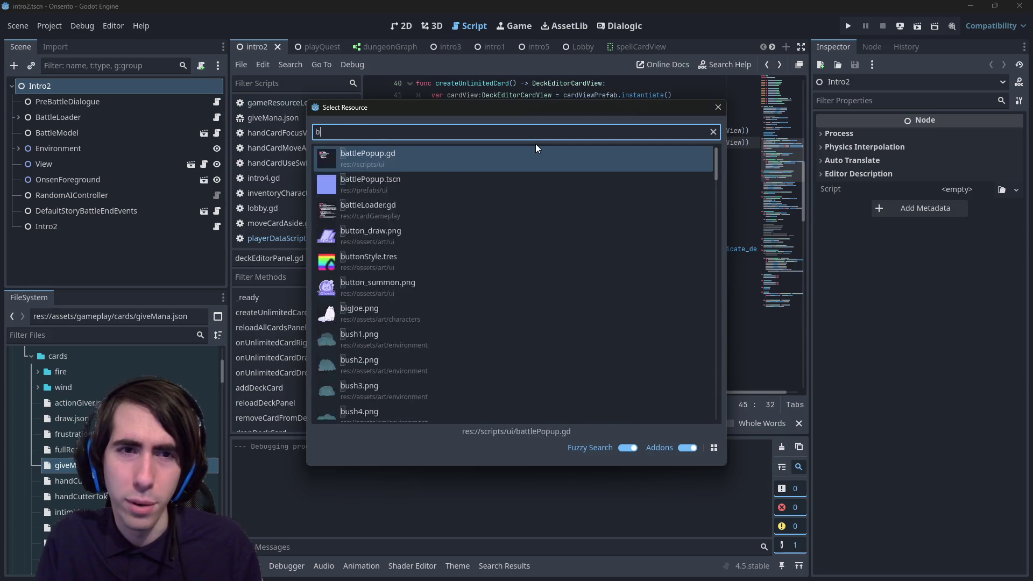
type("oss")
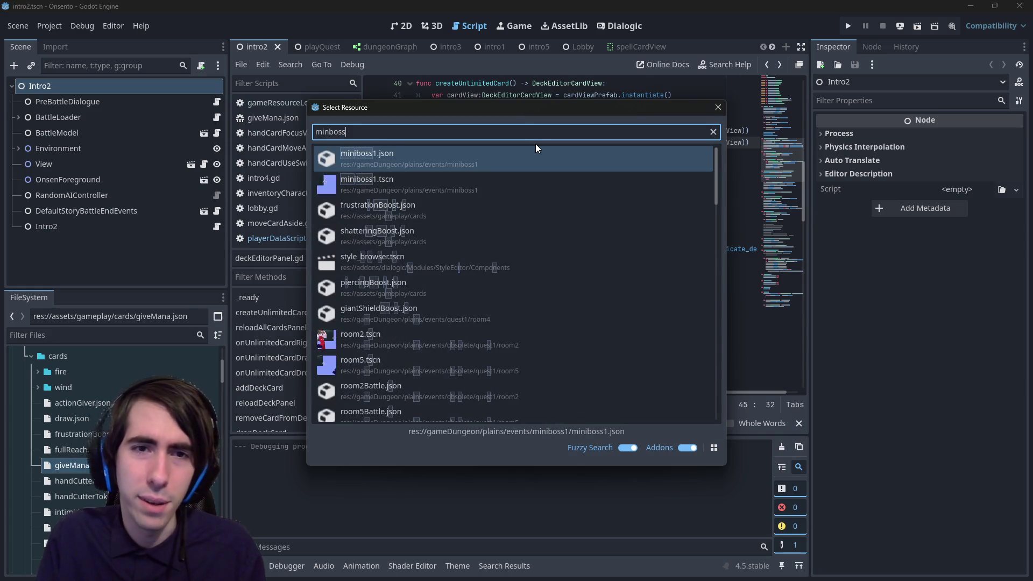
key("Down")
key("Return")
left_click(917, 25)
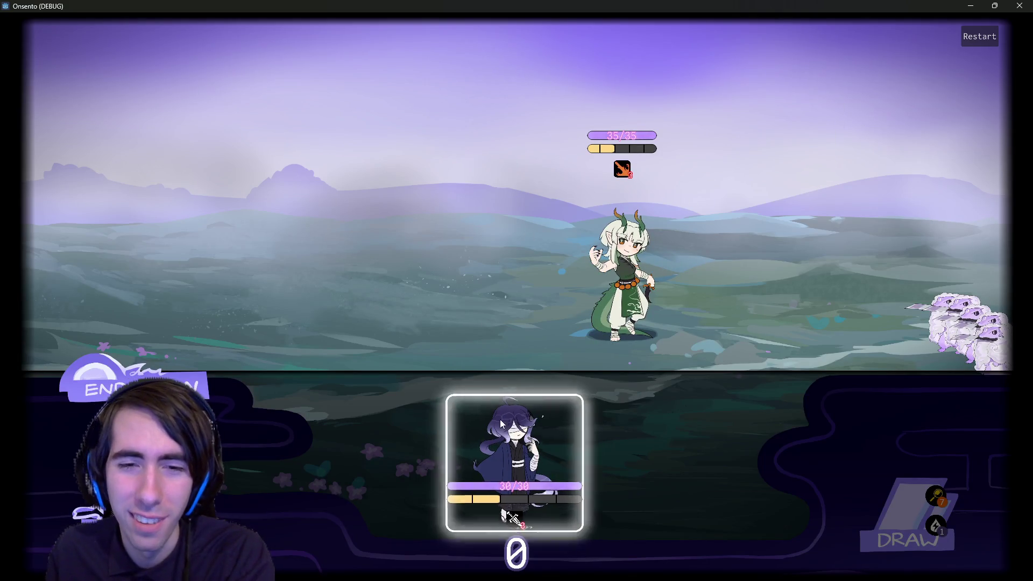
Step: Place the blue-haired character, restart the battle, check the seven deck cards, and close the game
left_click(587, 492)
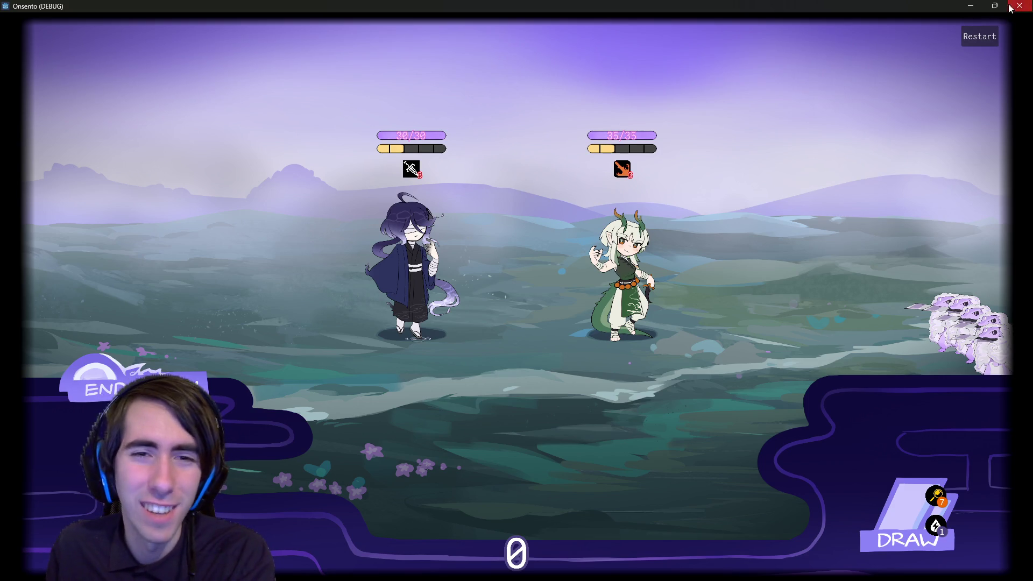
left_click(966, 47)
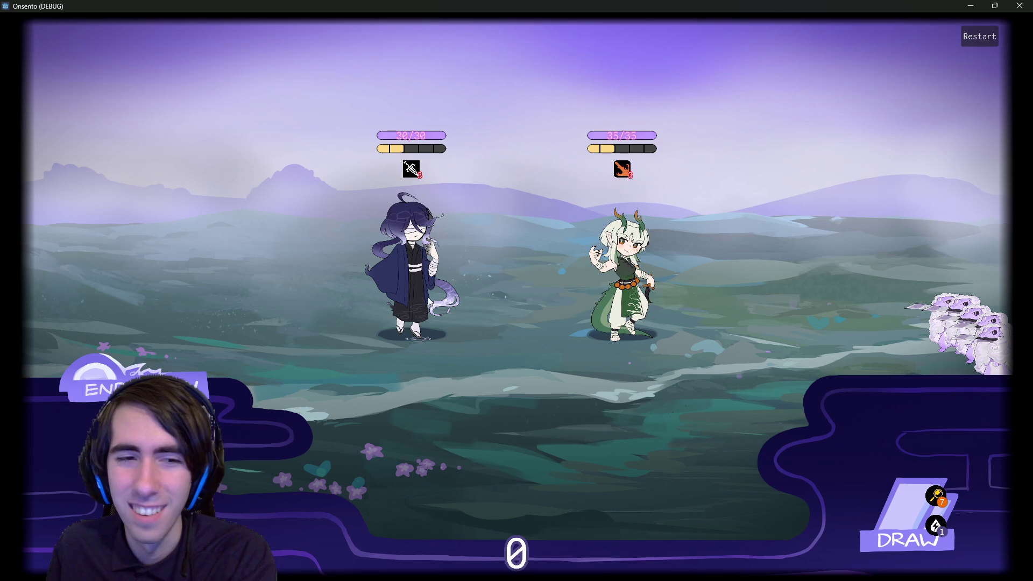
left_click(910, 517)
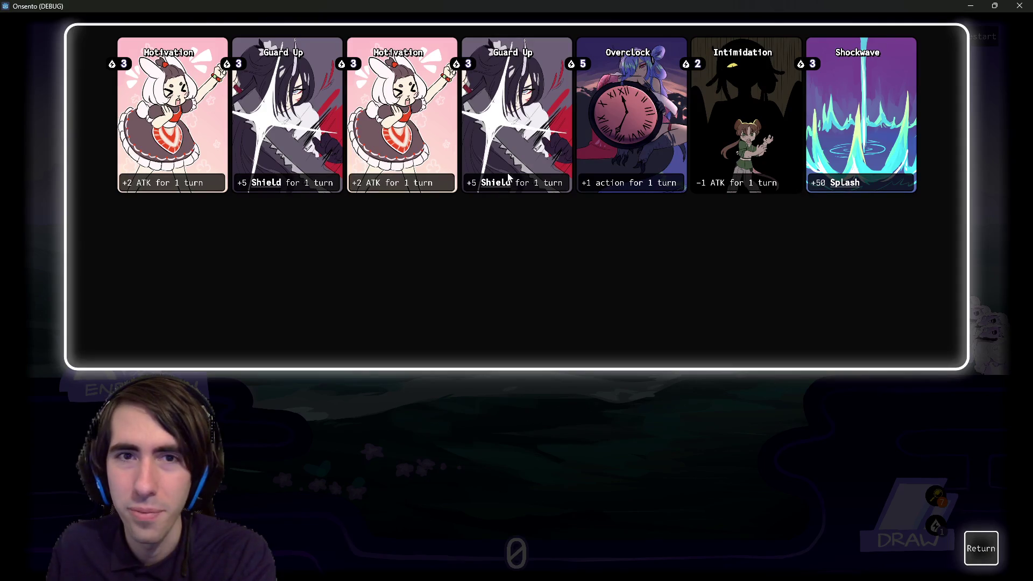
left_click(987, 541)
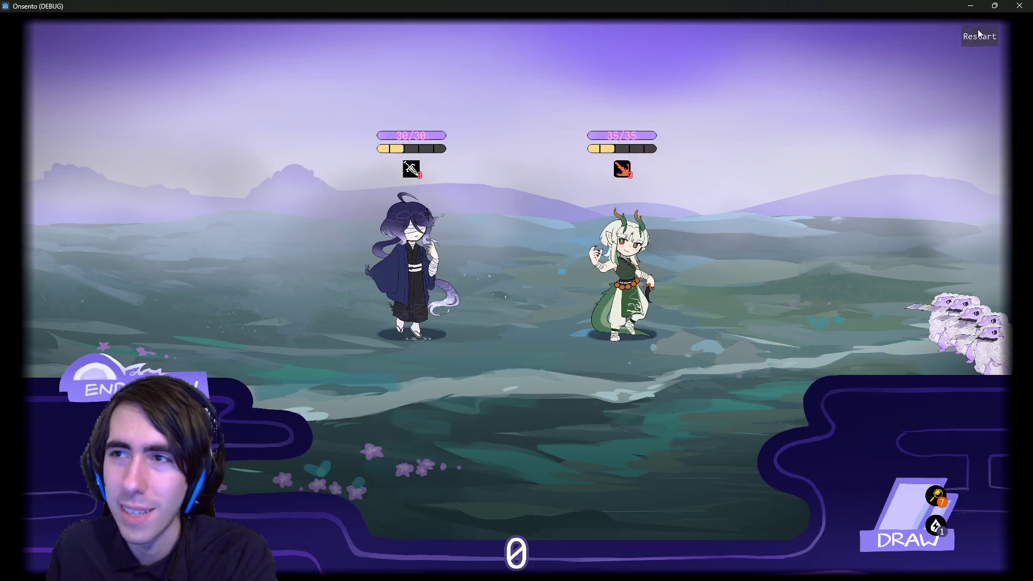
left_click(1016, 4)
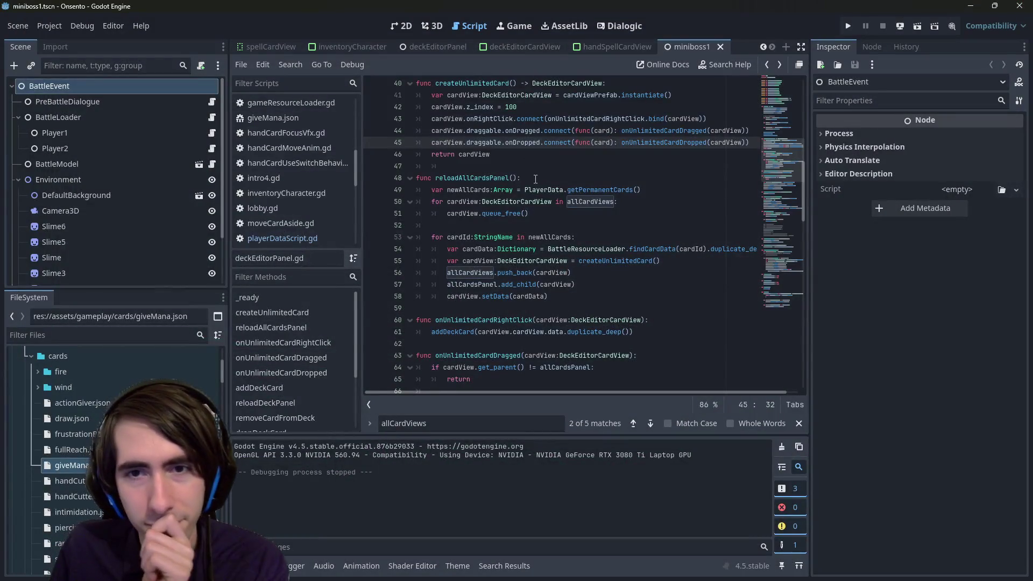
Step: Uncheck Load As Player on Player1 under BattleLoader and relaunch the miniboss1 battle
left_click(527, 177)
left_click(515, 171)
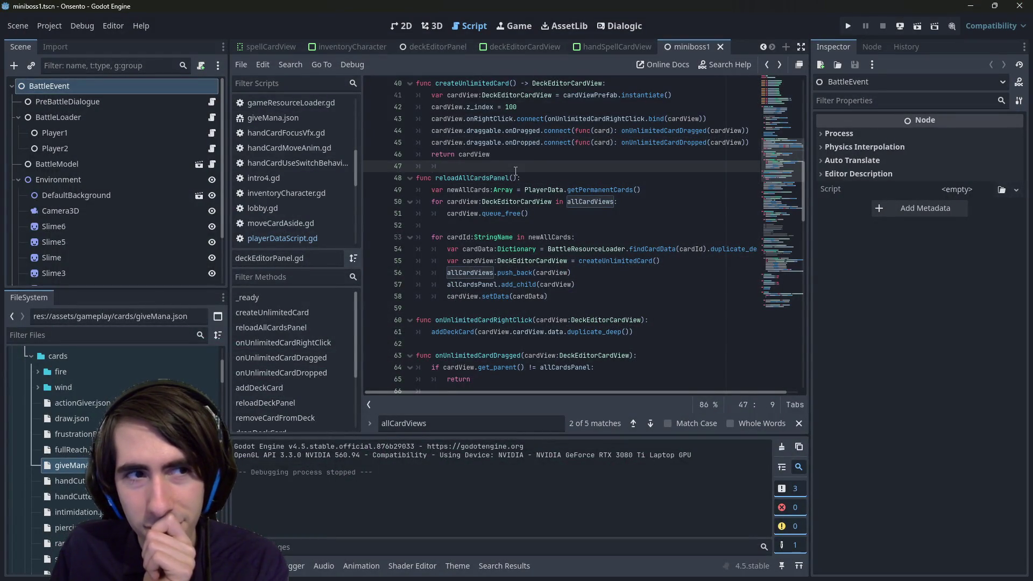
left_click(69, 133)
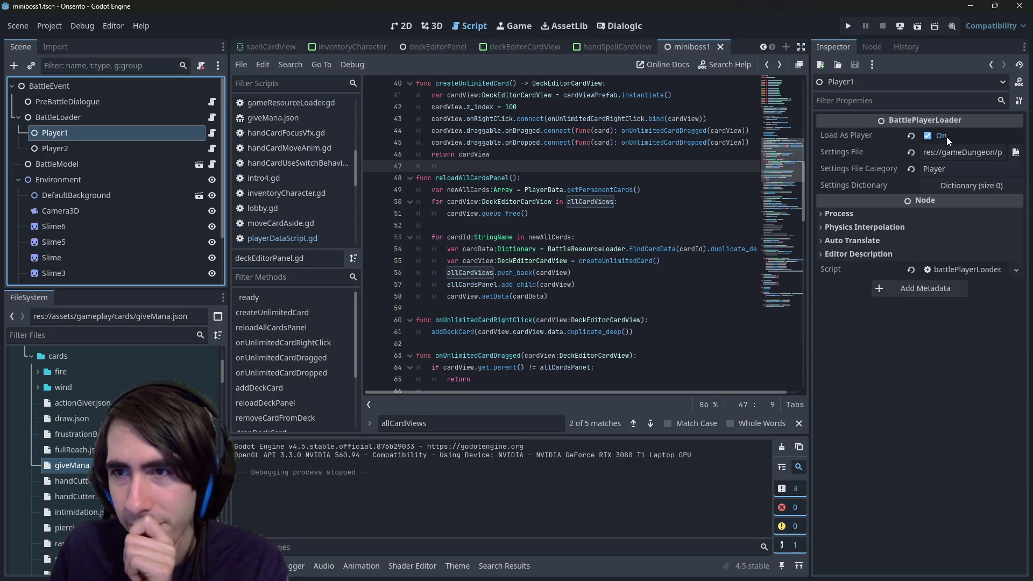
left_click(946, 137)
left_click(848, 26)
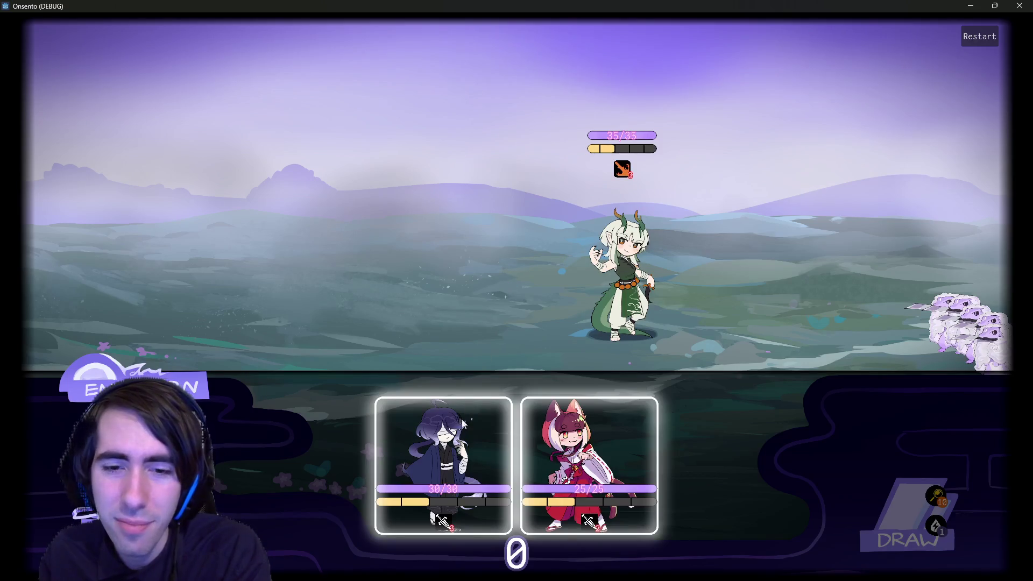
left_click_drag(446, 465, 396, 213)
mouse_move(475, 429)
left_mouse_down()
mouse_move(480, 251)
mouse_move(323, 264)
left_mouse_up()
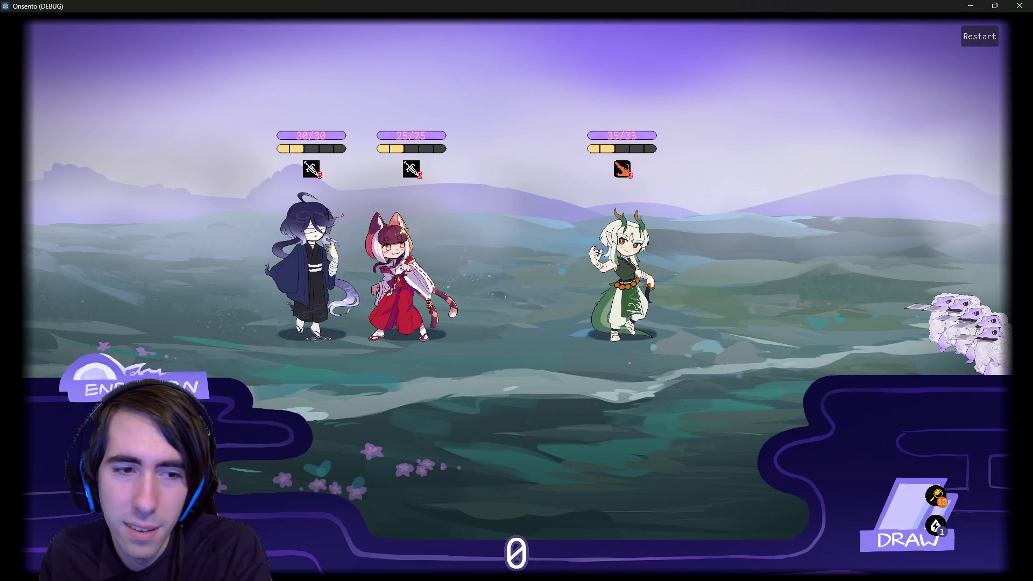
left_click(177, 363)
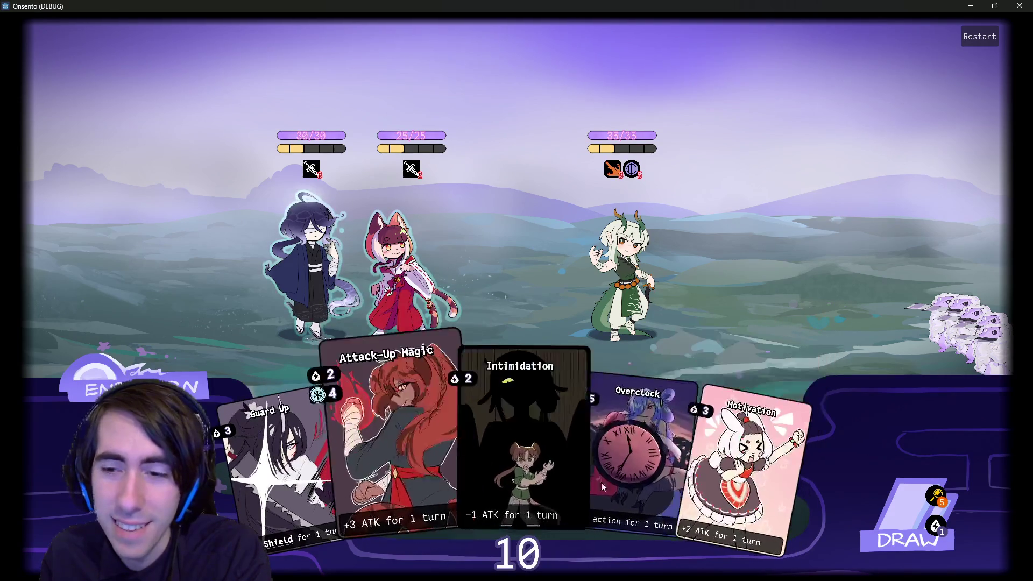
left_click(910, 520)
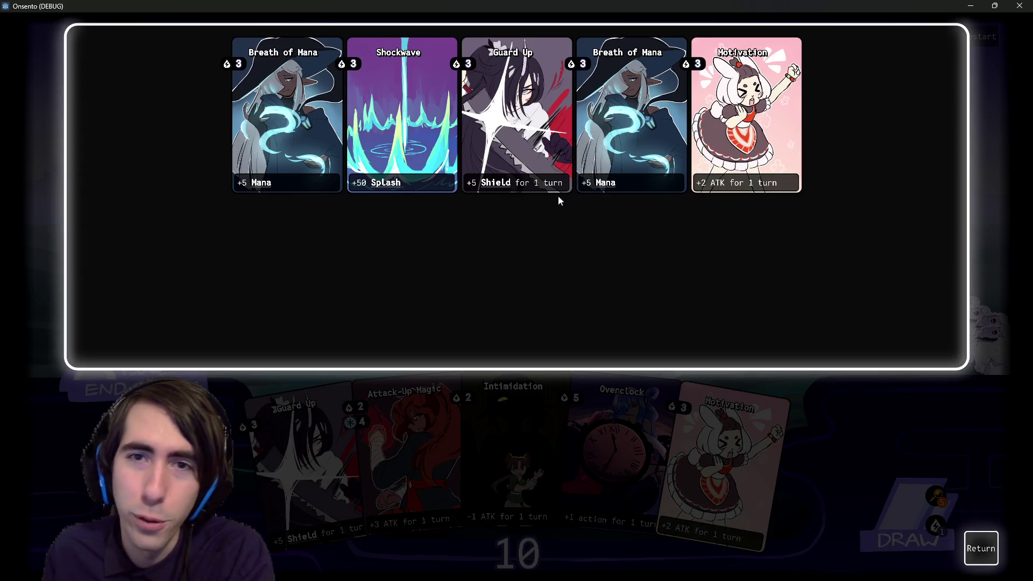
left_click(981, 548)
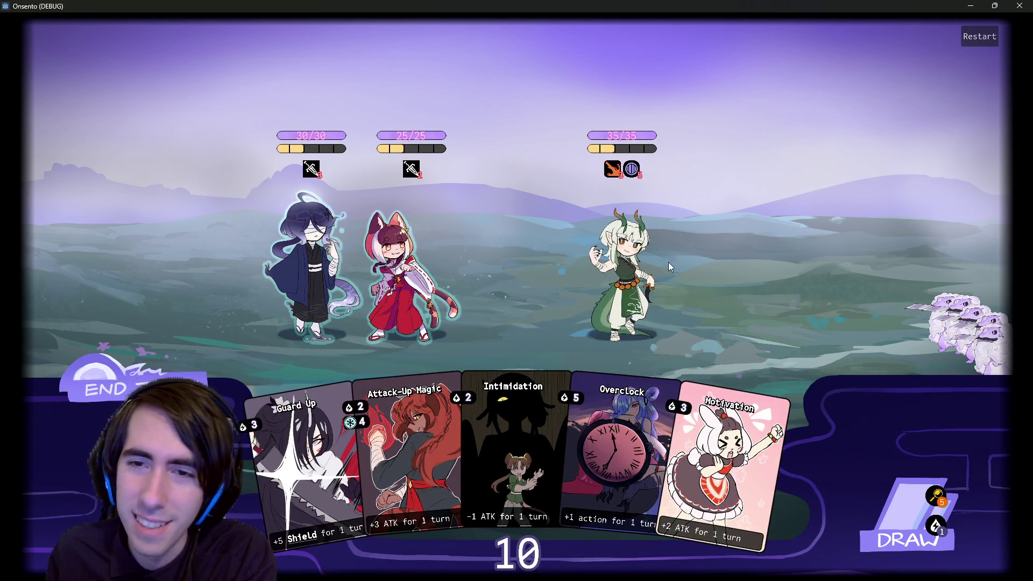
mouse_move(632, 177)
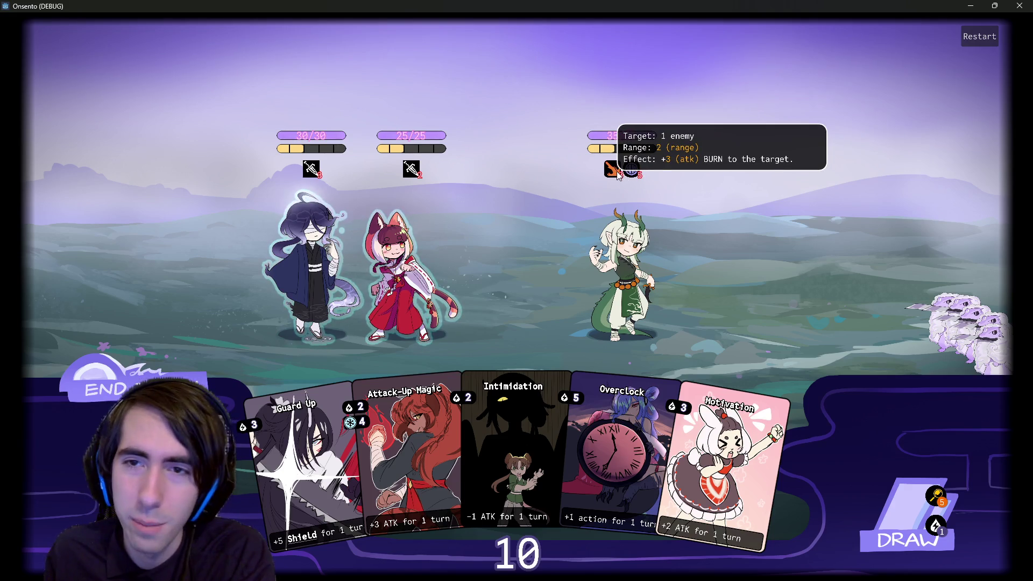
mouse_move(414, 172)
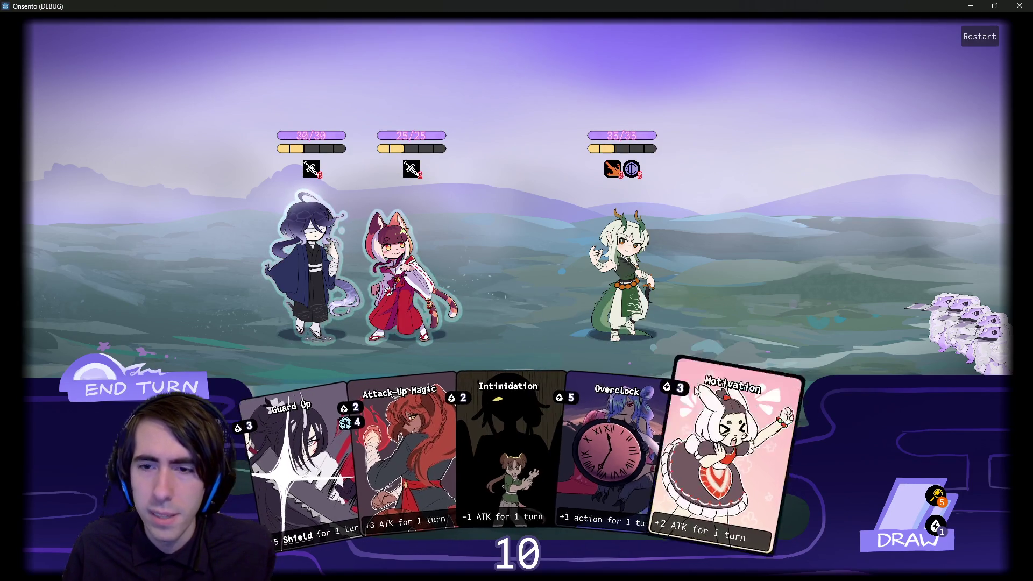
Step: Play Motivation on the cat-eared girl and Overclock on the dark-haired character, draw, and end the turn
mouse_move(711, 425)
left_mouse_down()
mouse_move(407, 278)
mouse_move(298, 262)
left_mouse_up()
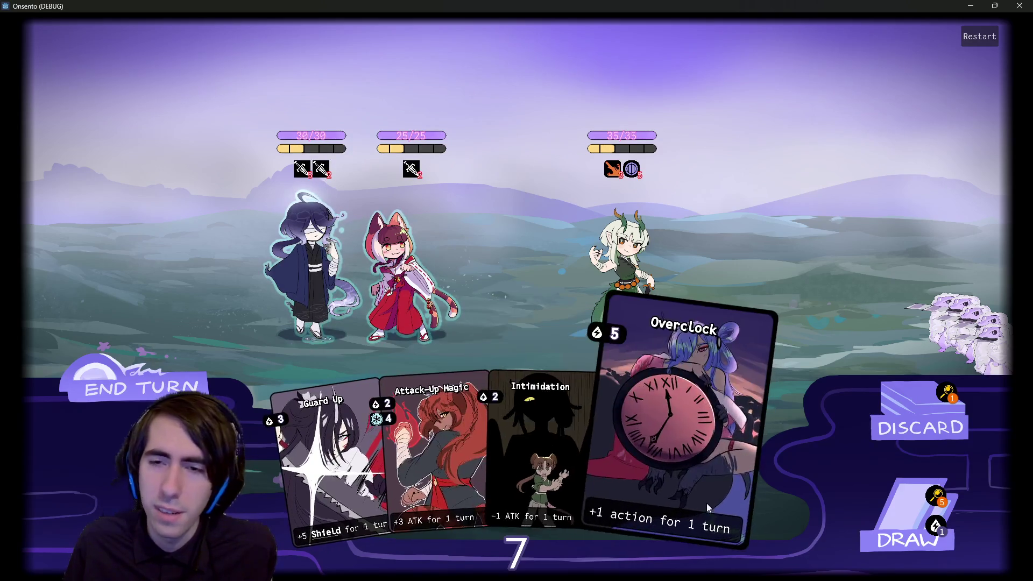
left_click_drag(706, 502, 279, 285)
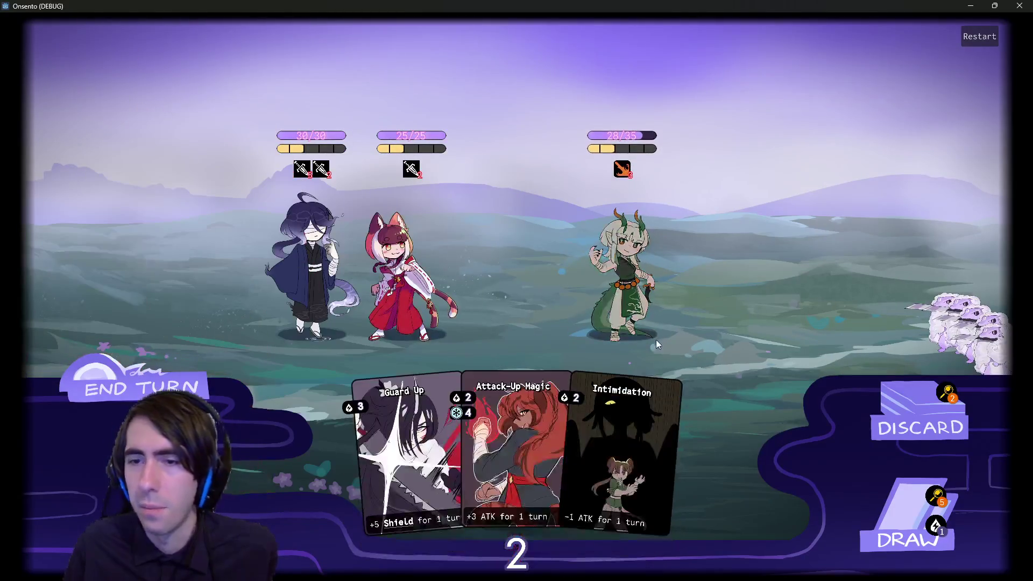
left_click(889, 510)
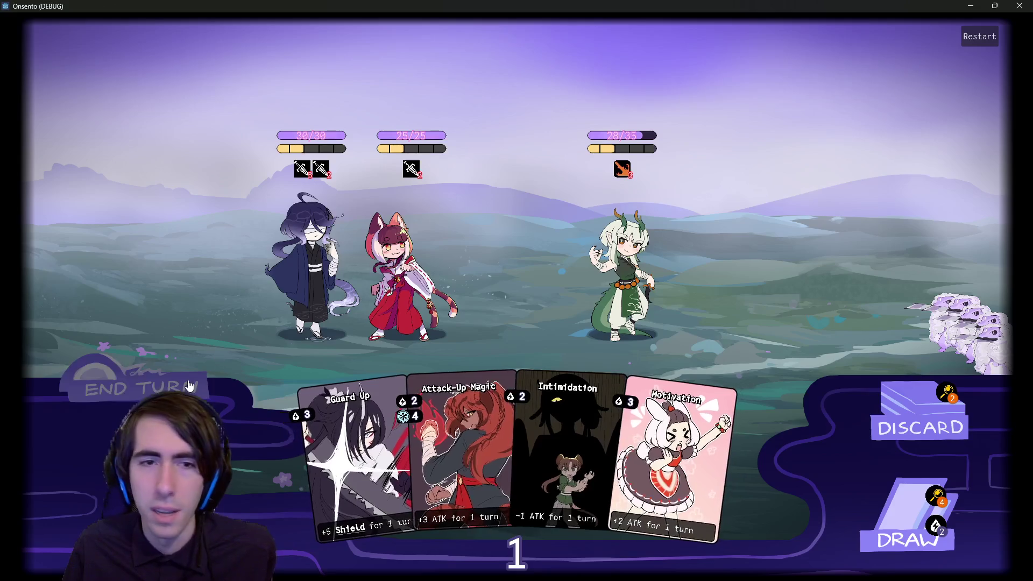
left_click(197, 371)
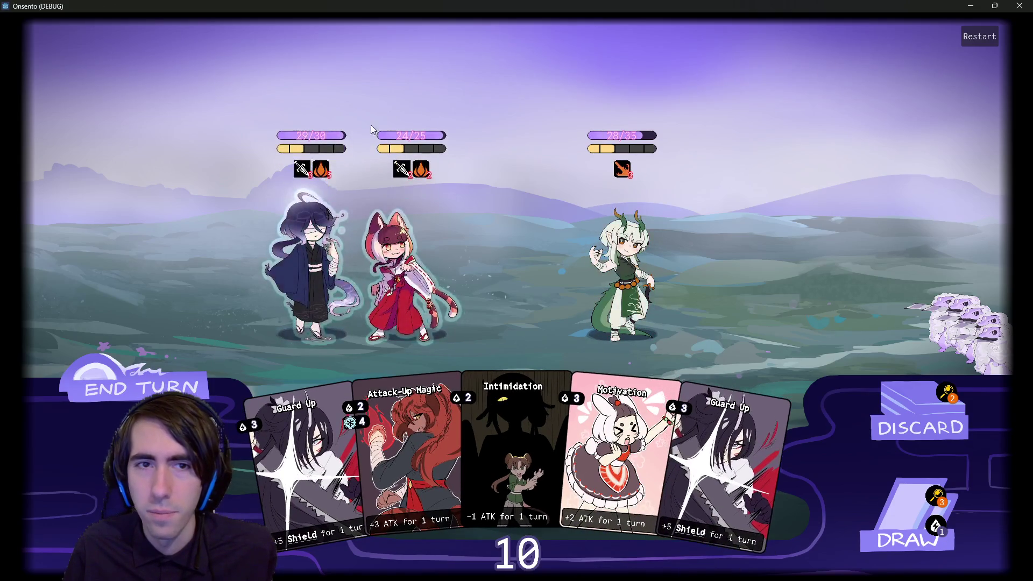
Step: Draw two cards, play Motivation on the red-clad ally and Breath of Mana on the blue-haired one, then end the turn
mouse_move(327, 175)
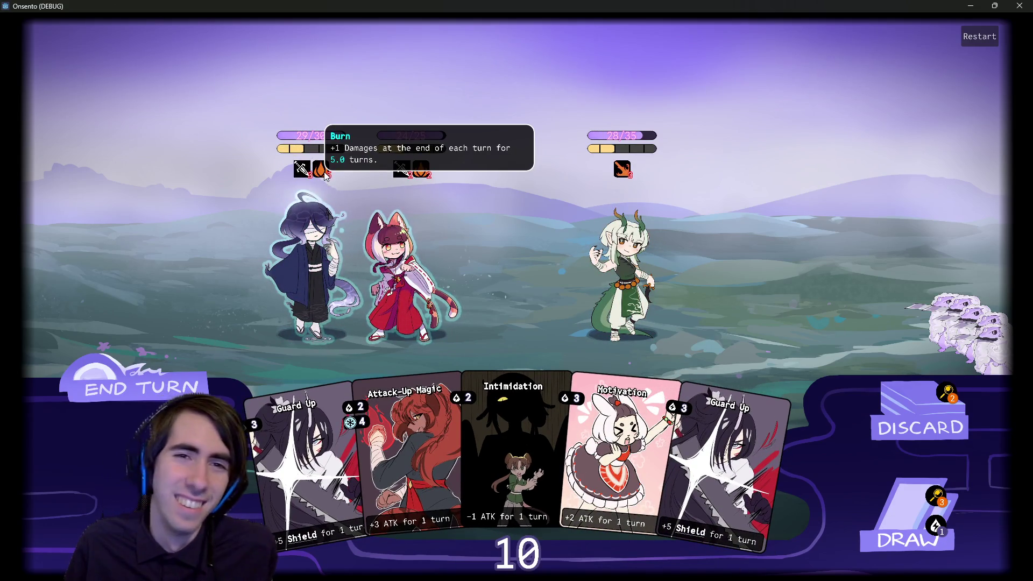
mouse_move(429, 172)
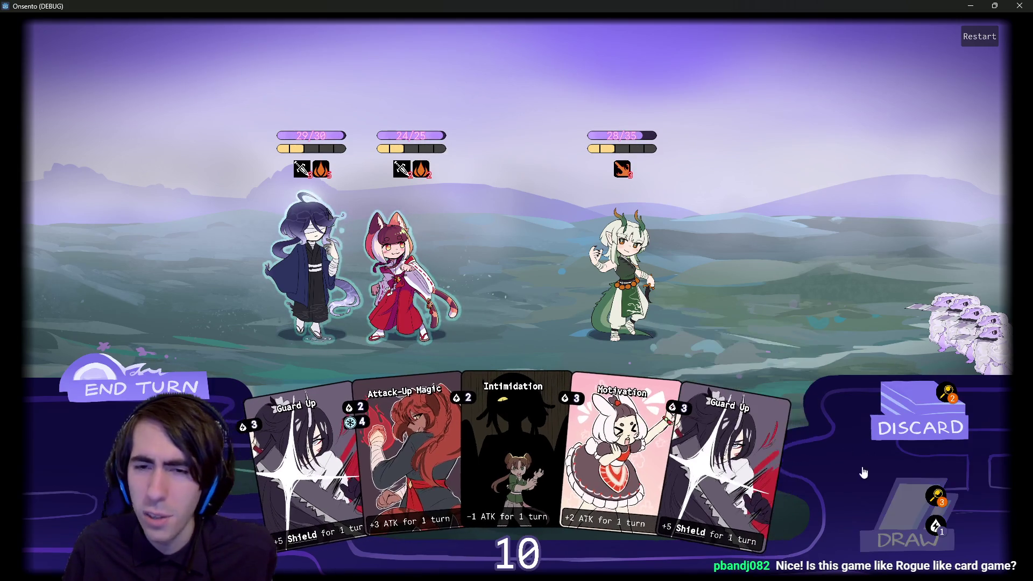
left_click(885, 508)
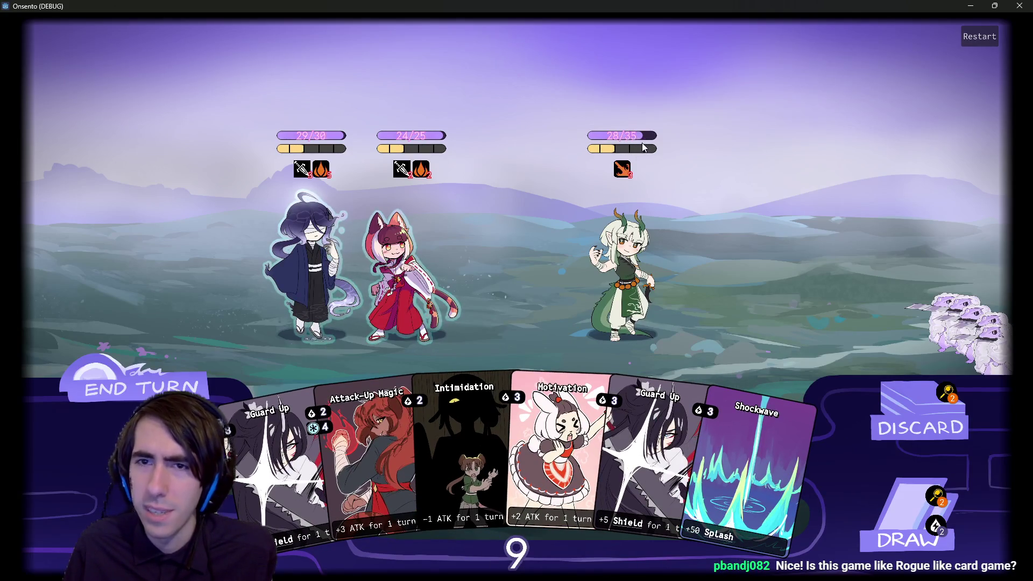
mouse_move(566, 384)
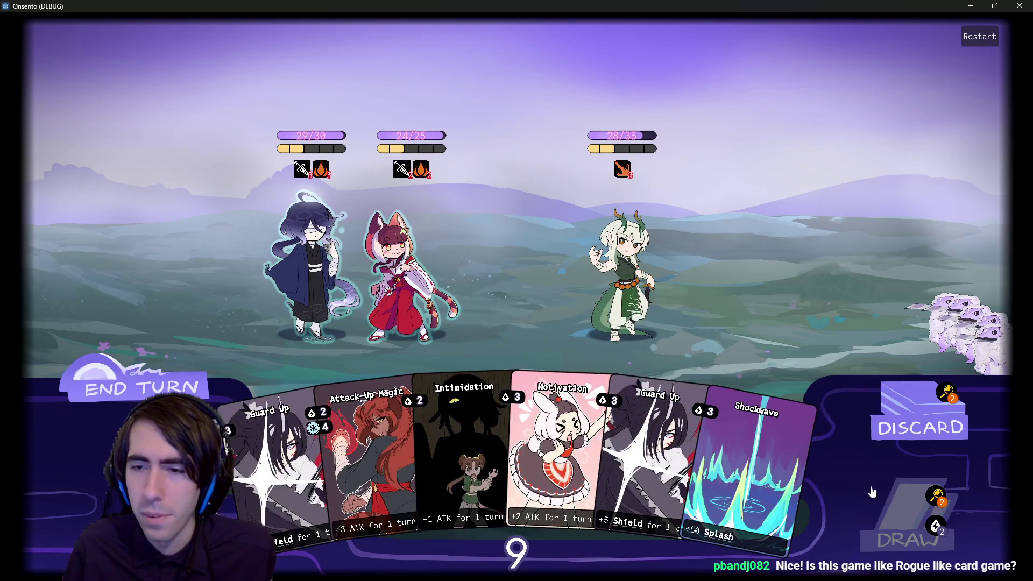
left_click(896, 514)
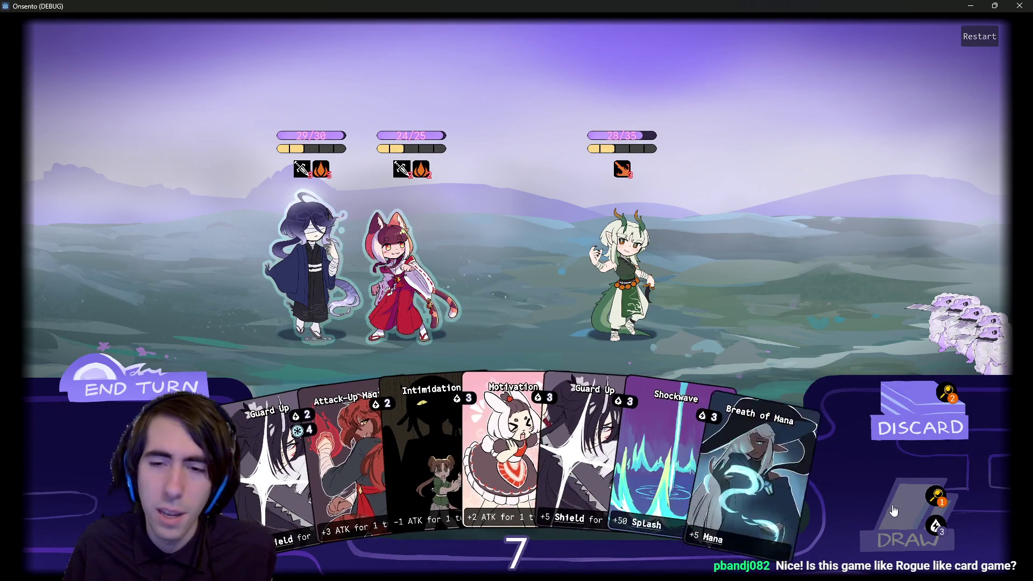
mouse_move(484, 407)
left_click_drag(484, 407, 386, 281)
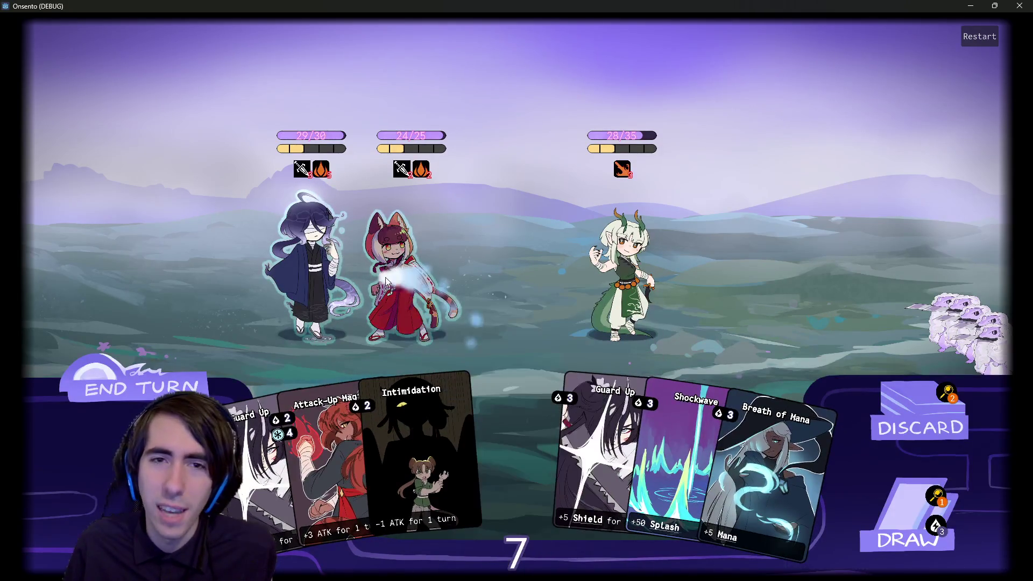
mouse_move(667, 439)
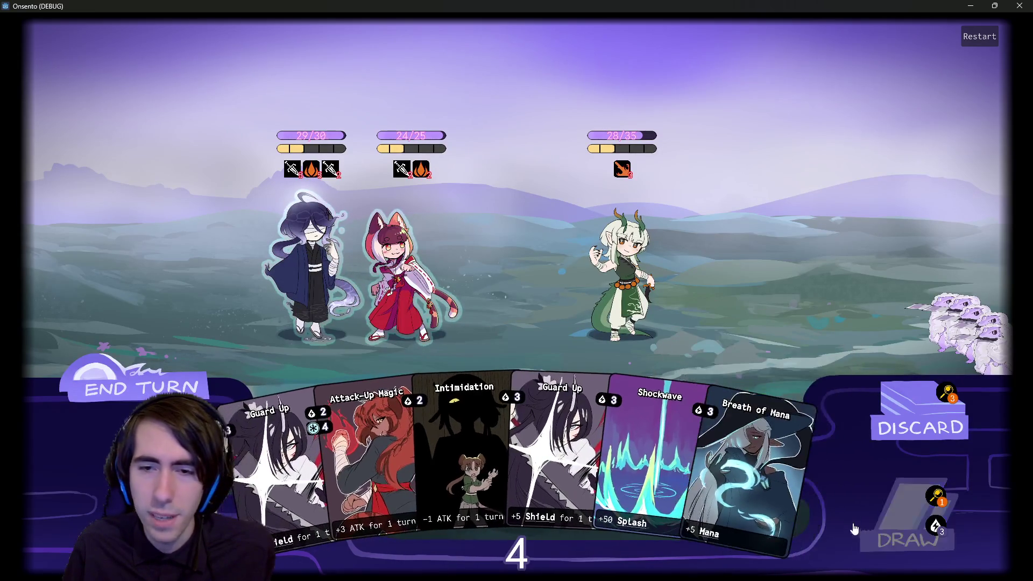
mouse_move(392, 460)
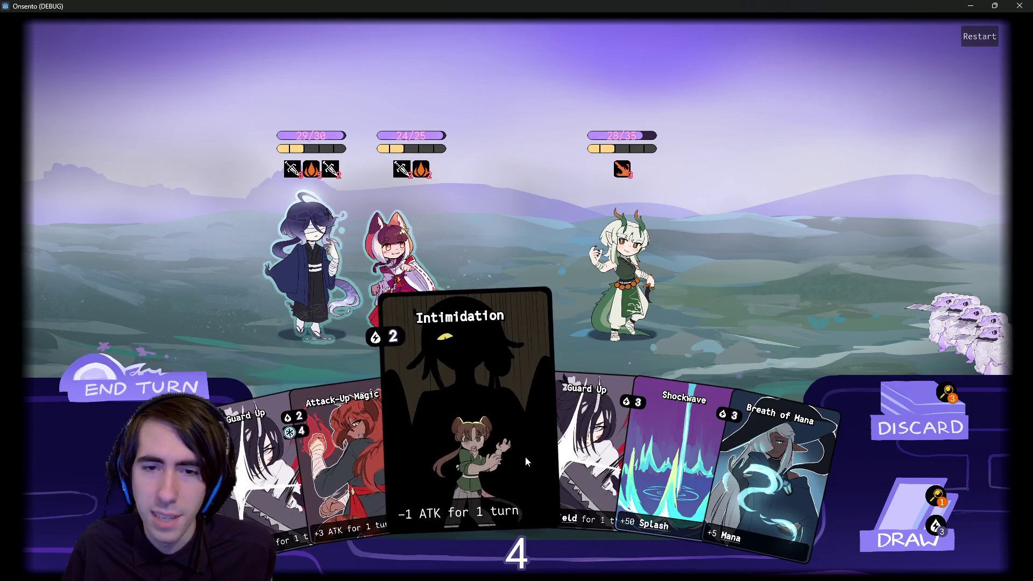
mouse_move(632, 473)
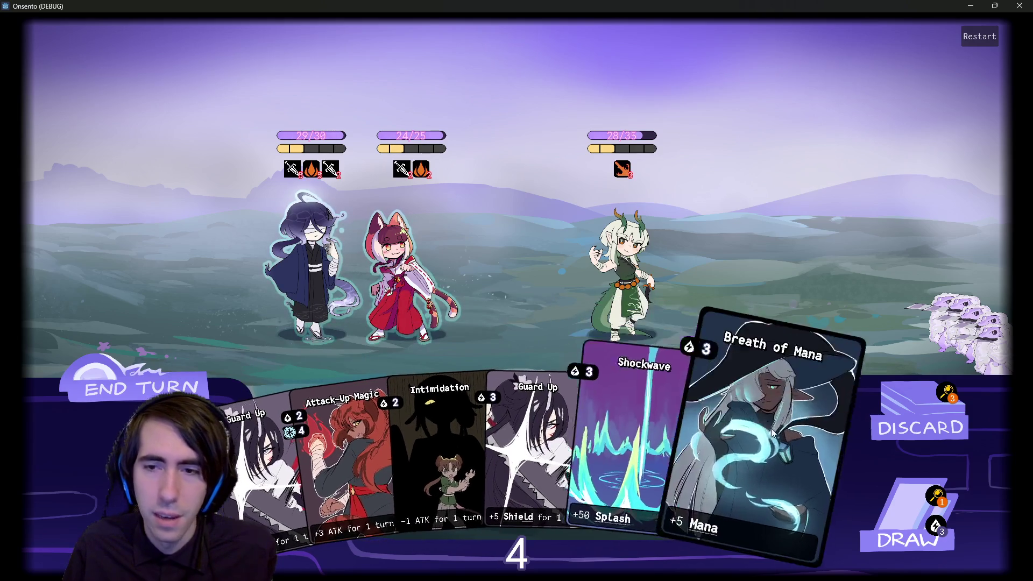
left_click_drag(764, 442, 325, 235)
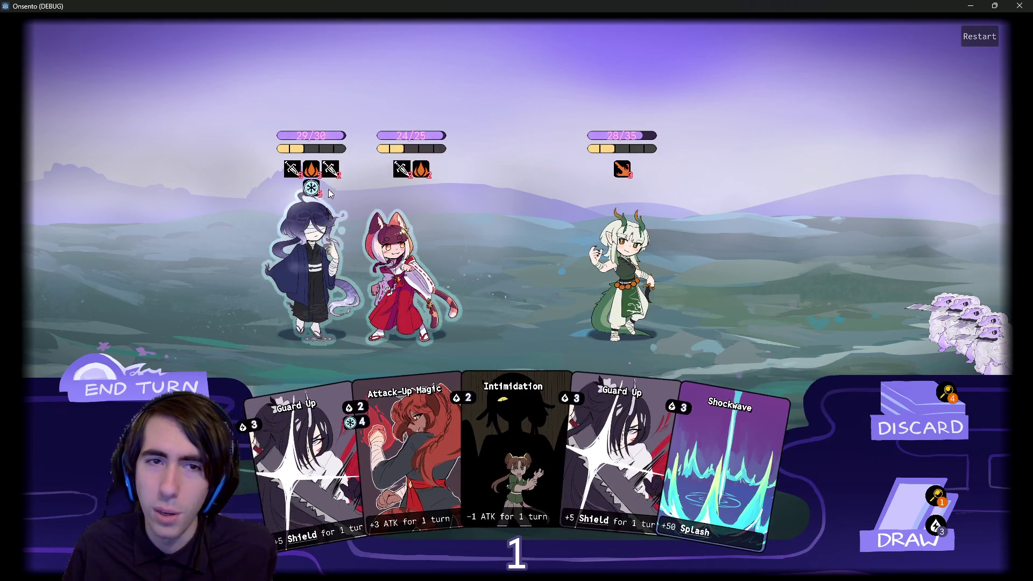
mouse_move(314, 191)
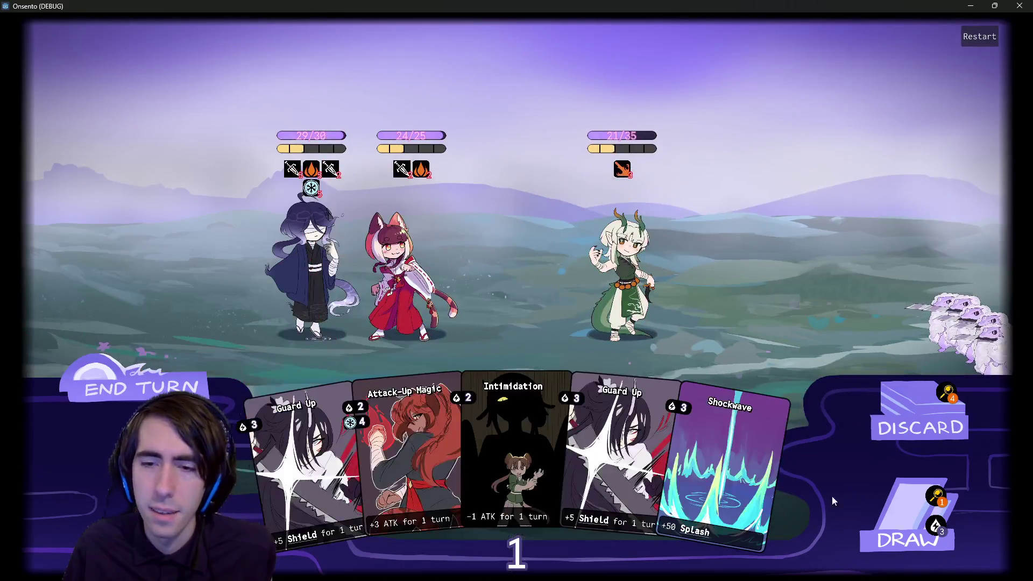
left_click(151, 377)
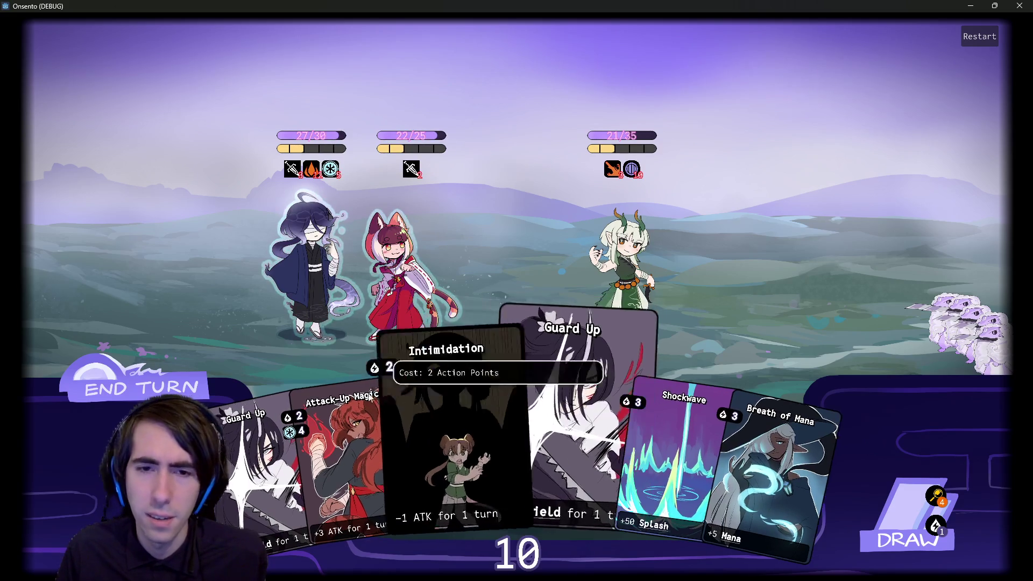
Step: Pick up Attack-Up Magic, return it to the hand, and minimize the game window
left_click(389, 431)
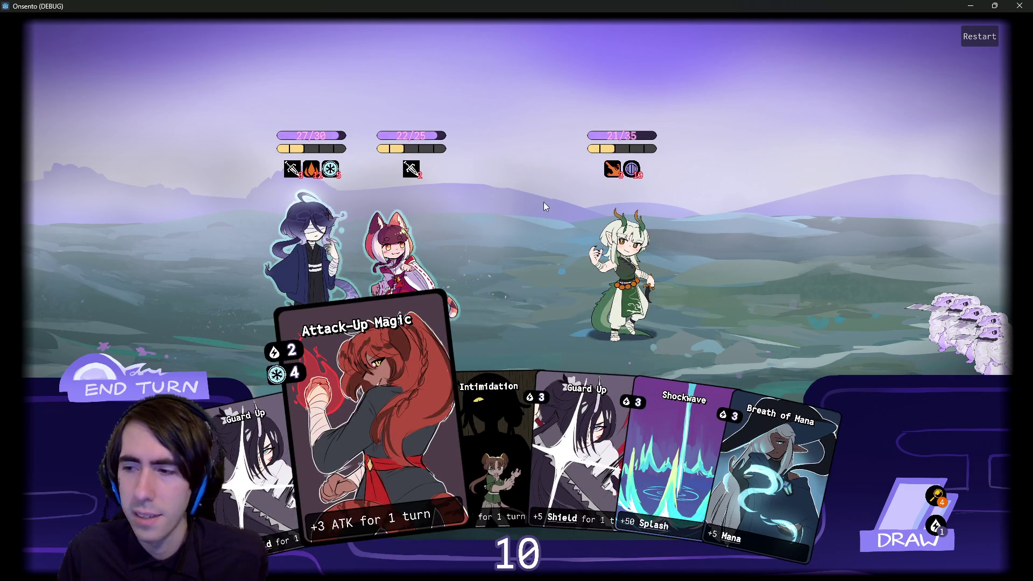
right_click(546, 206)
left_click(969, 7)
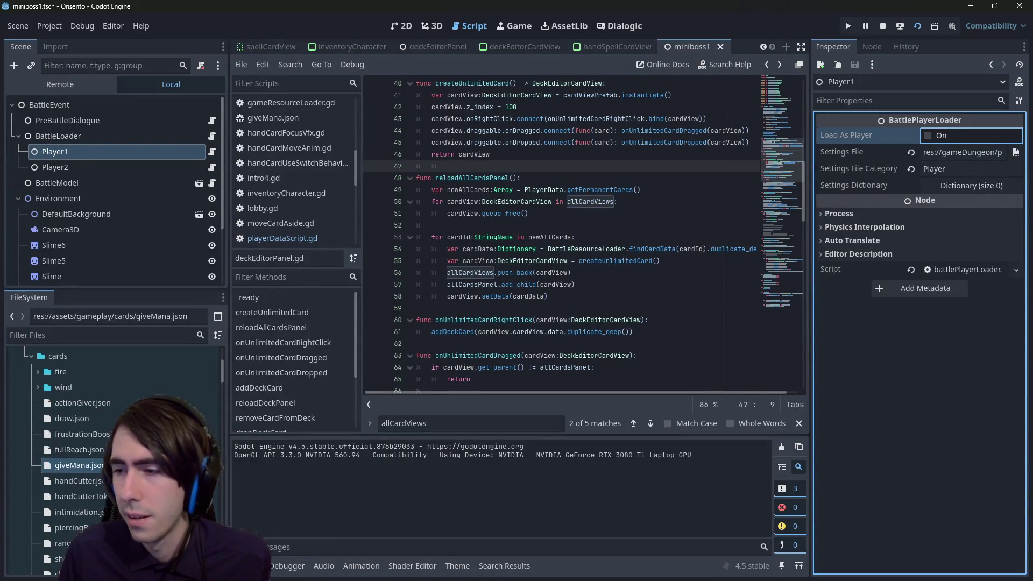
Step: Bring the Onsento game window back with Alt+Tab and draw a Motivation card
key("alt+Tab")
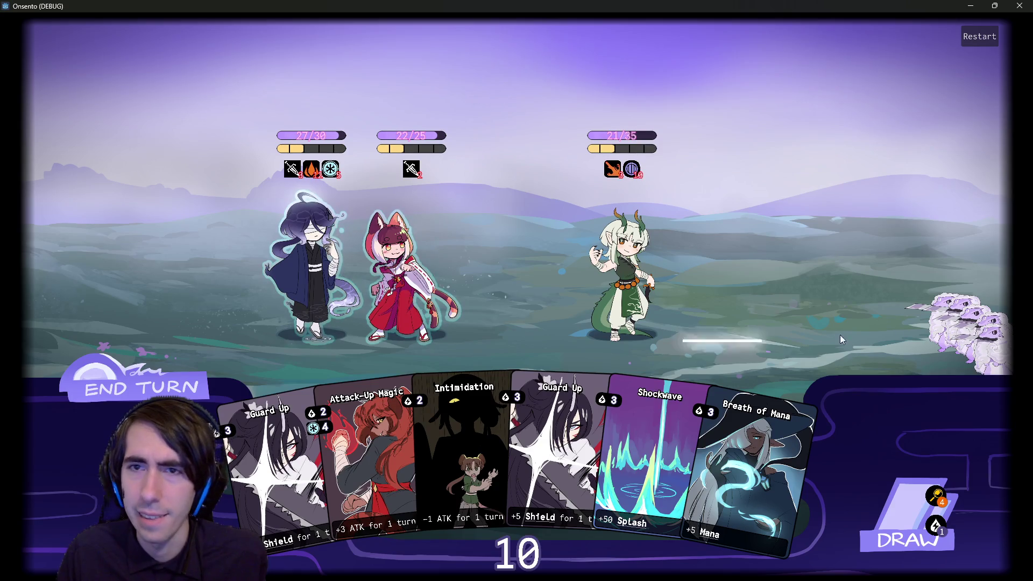
left_click(909, 515)
Step: Play Guard Up on the left character and the cat-girl, and Intimidation on the enemy
mouse_move(621, 178)
left_click(504, 458)
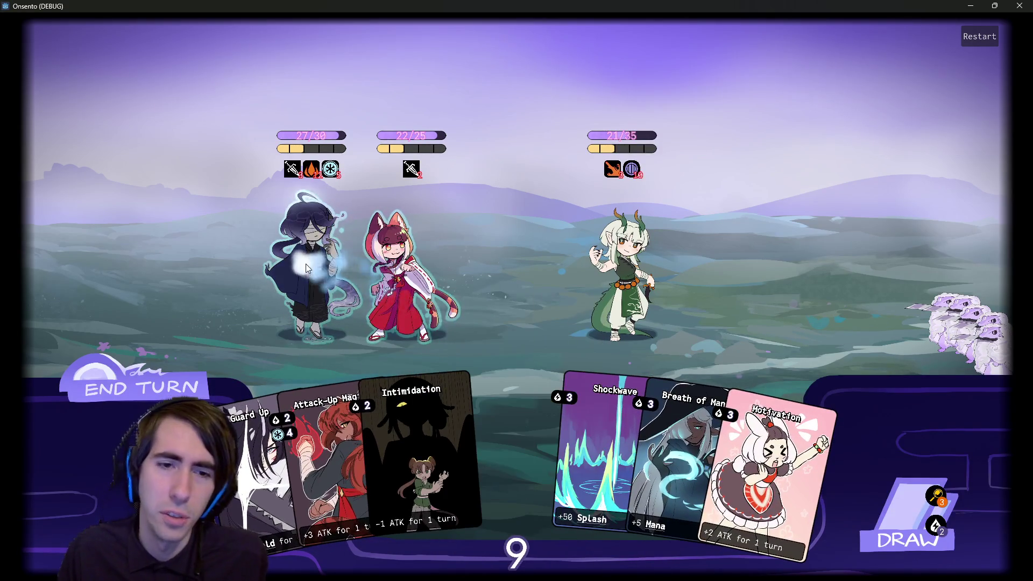
left_click(311, 269)
left_click(255, 430)
left_click(409, 270)
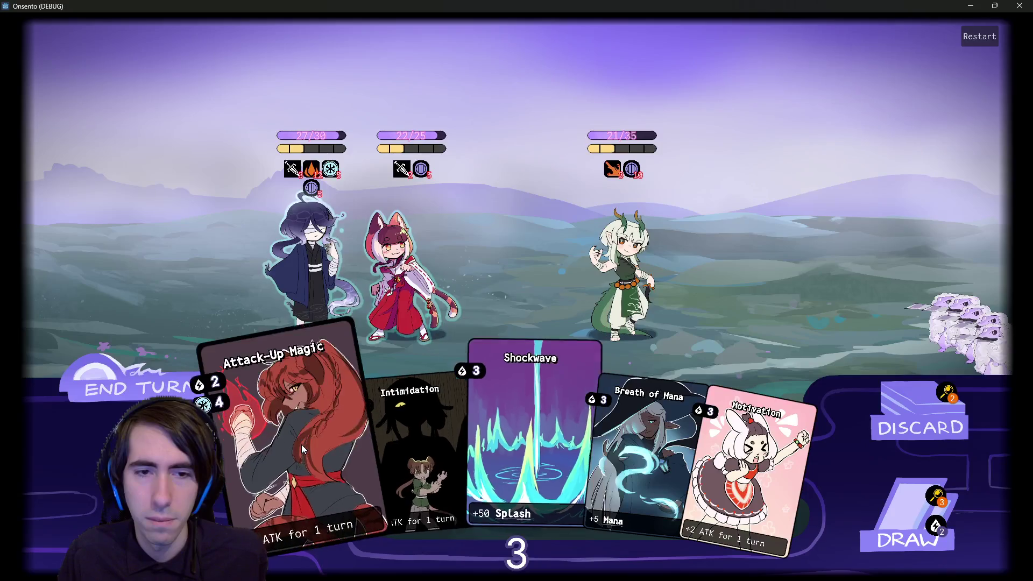
left_click(425, 451)
left_click(621, 274)
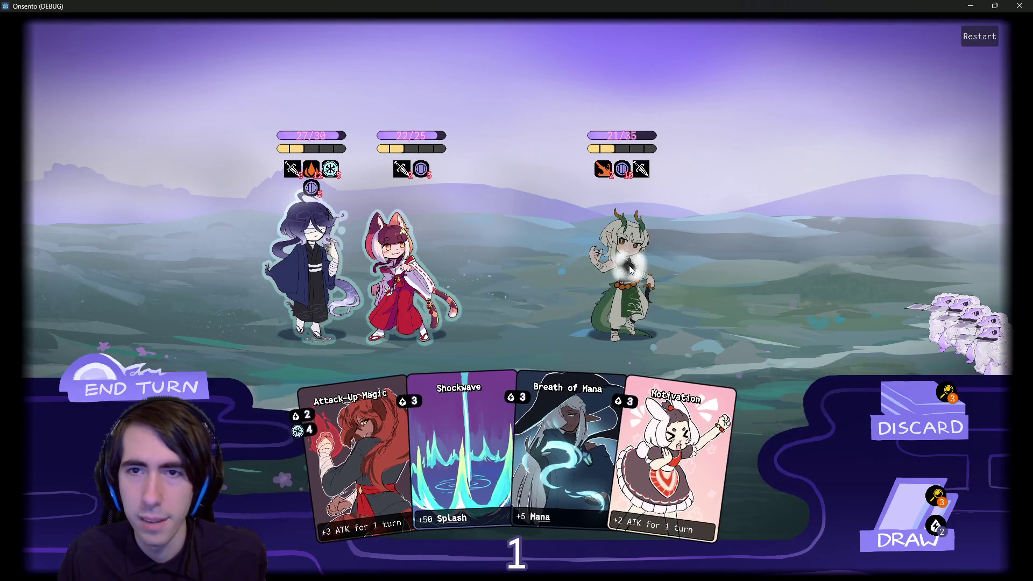
Step: End the turn past the warning and view the draw pile holding Overclock and Motivation
left_click(130, 398)
left_click(131, 398)
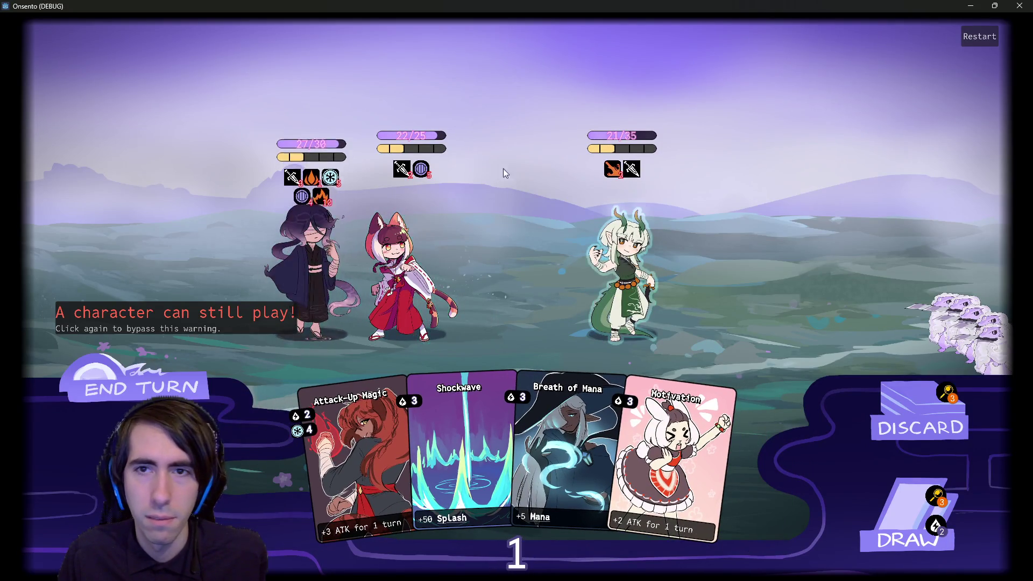
mouse_move(314, 199)
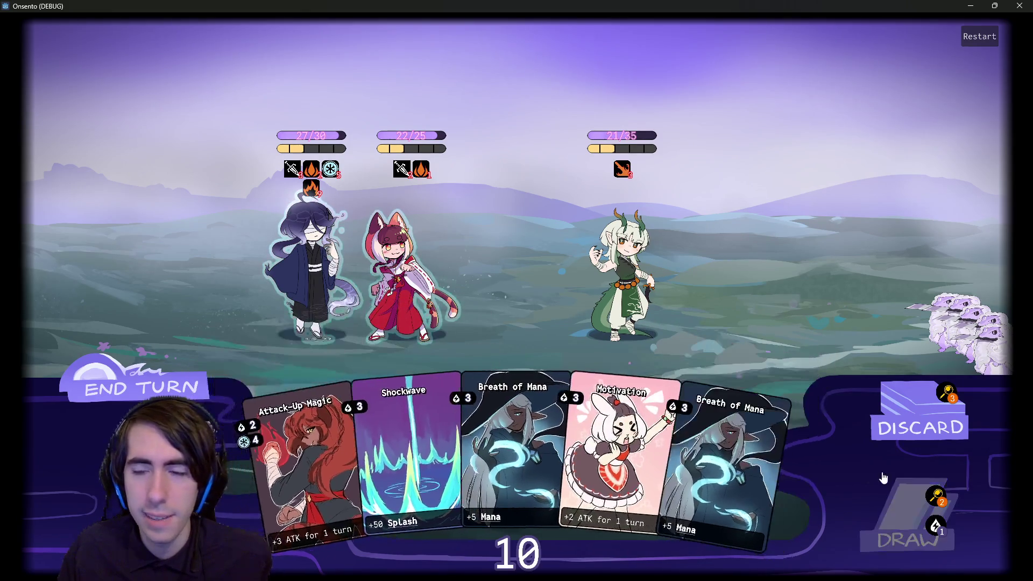
left_click(936, 501)
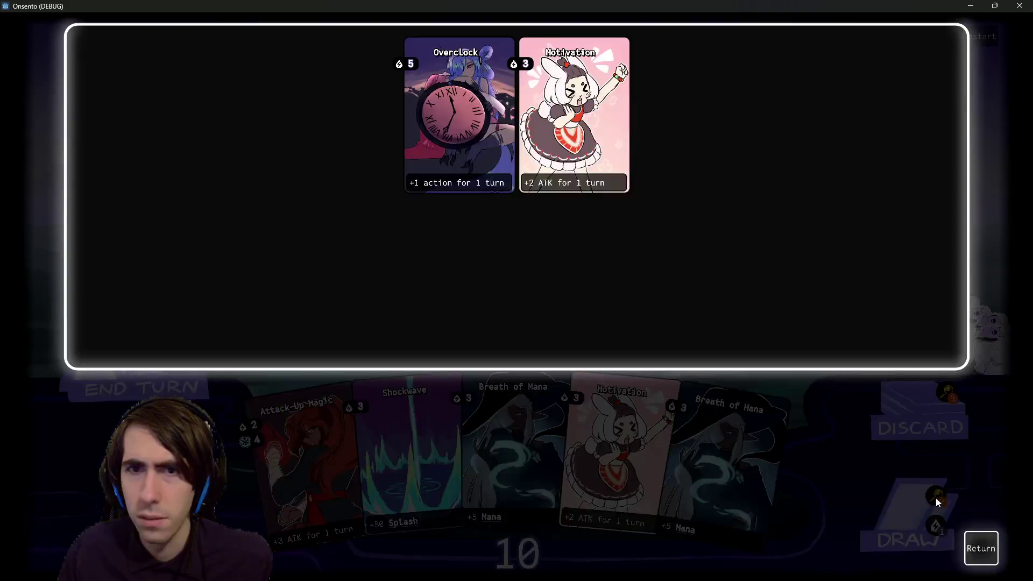
Step: Draw a card, play Attack-Up Magic and Overclock on the dark-haired character, and check the draw pile
left_click(981, 548)
left_click(915, 516)
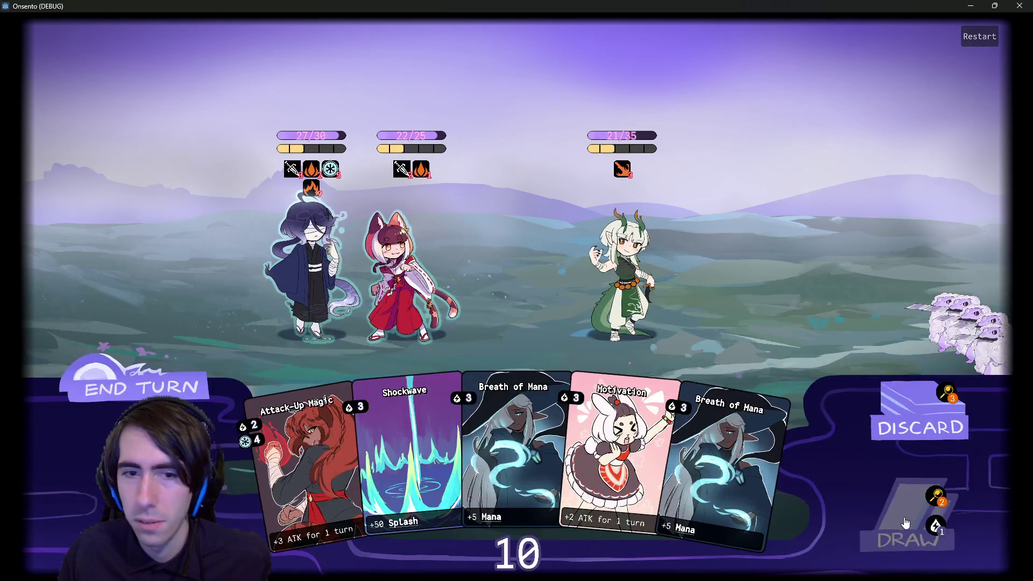
left_click_drag(253, 452, 310, 253)
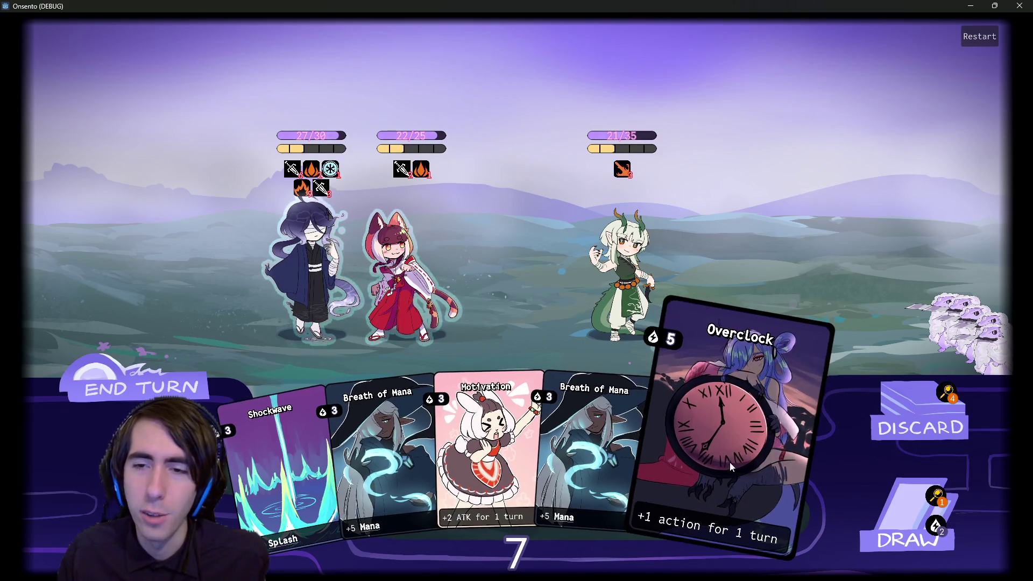
left_click_drag(721, 463, 300, 248)
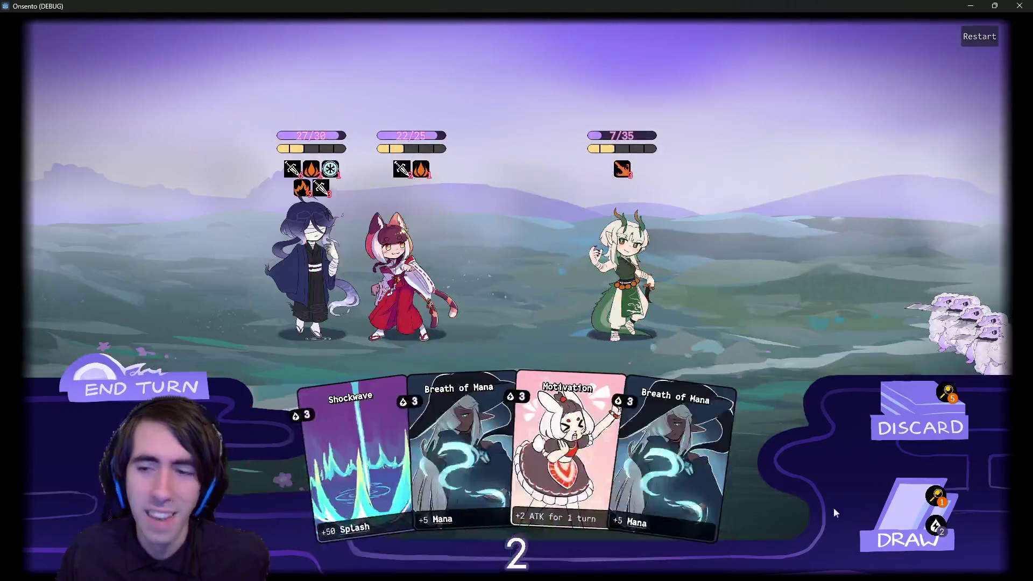
left_click(933, 503)
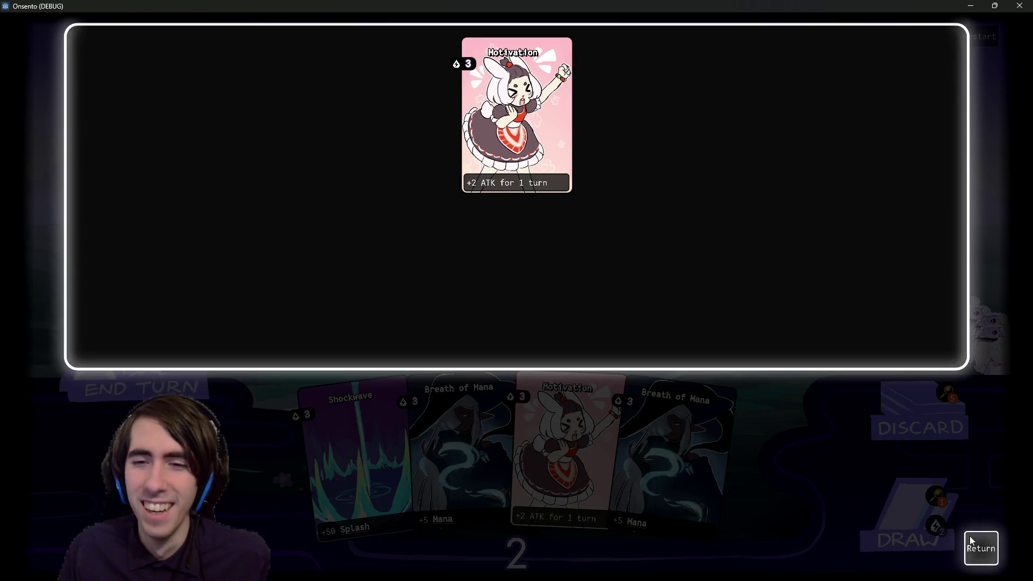
left_click(981, 547)
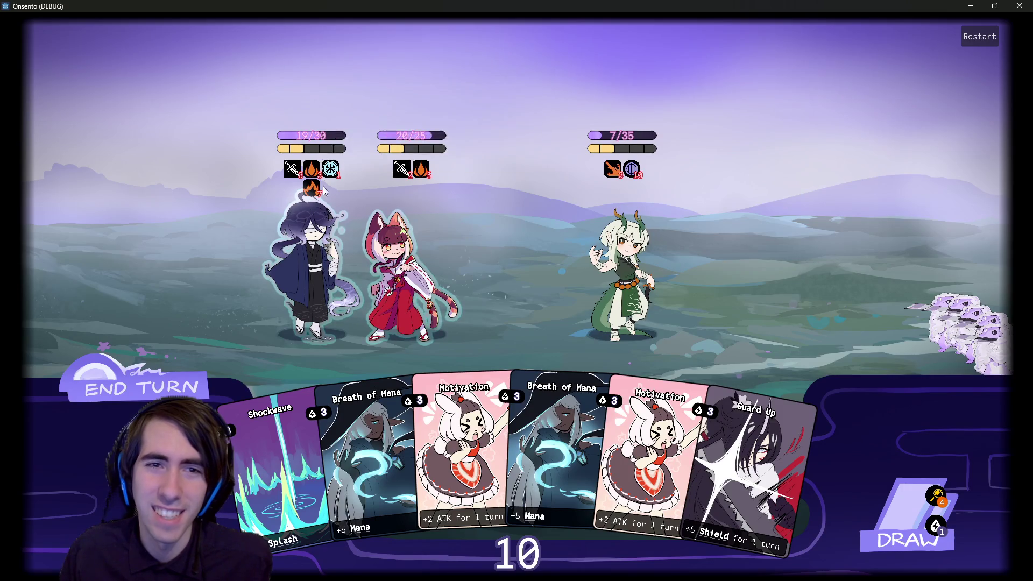
Step: Play Guard Up and Breath of Mana on the first character, end the turn, and view the draw pile
mouse_move(408, 439)
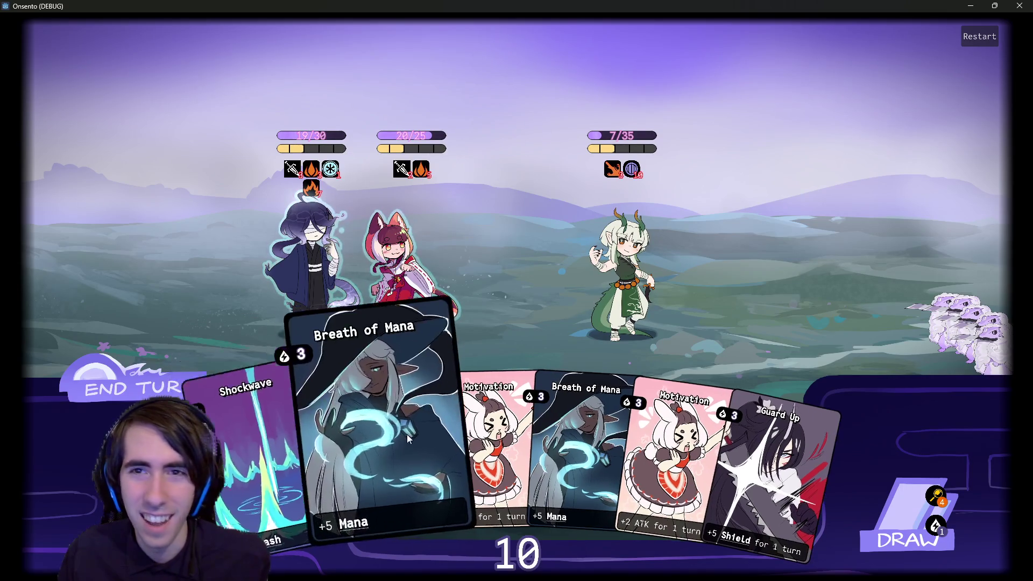
mouse_move(637, 176)
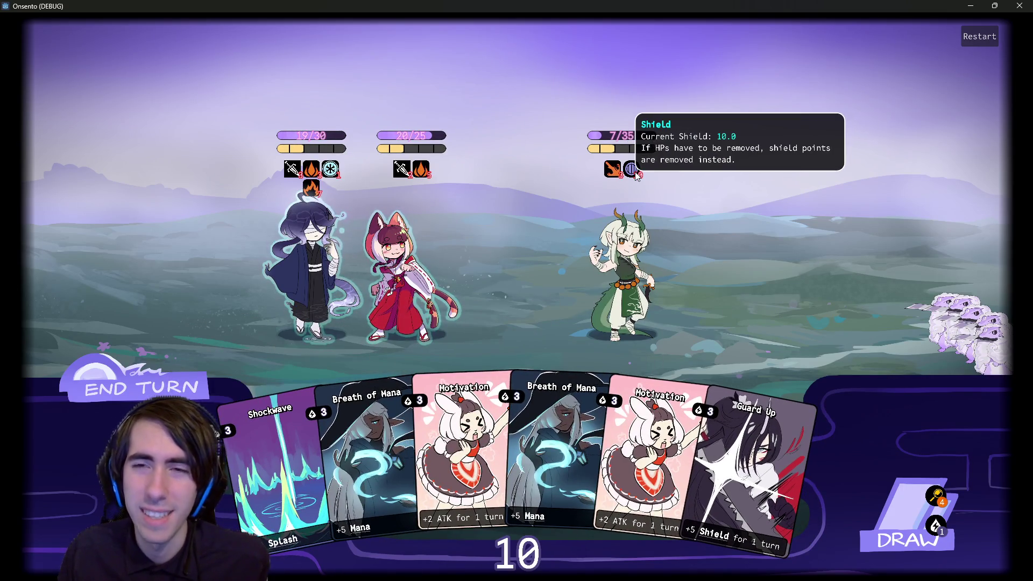
mouse_move(547, 406)
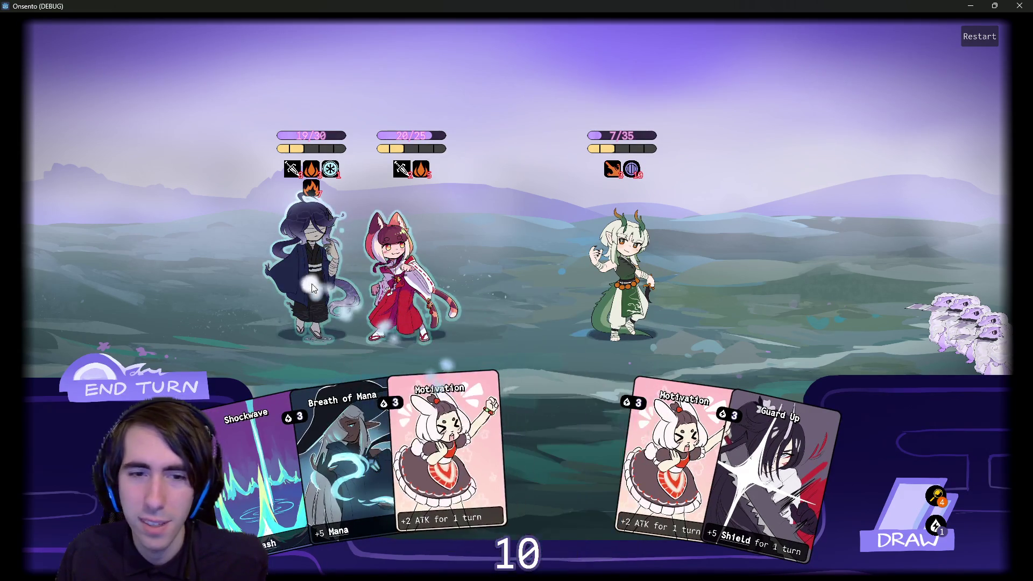
mouse_move(735, 463)
left_mouse_down()
mouse_move(297, 279)
mouse_move(305, 282)
left_mouse_up()
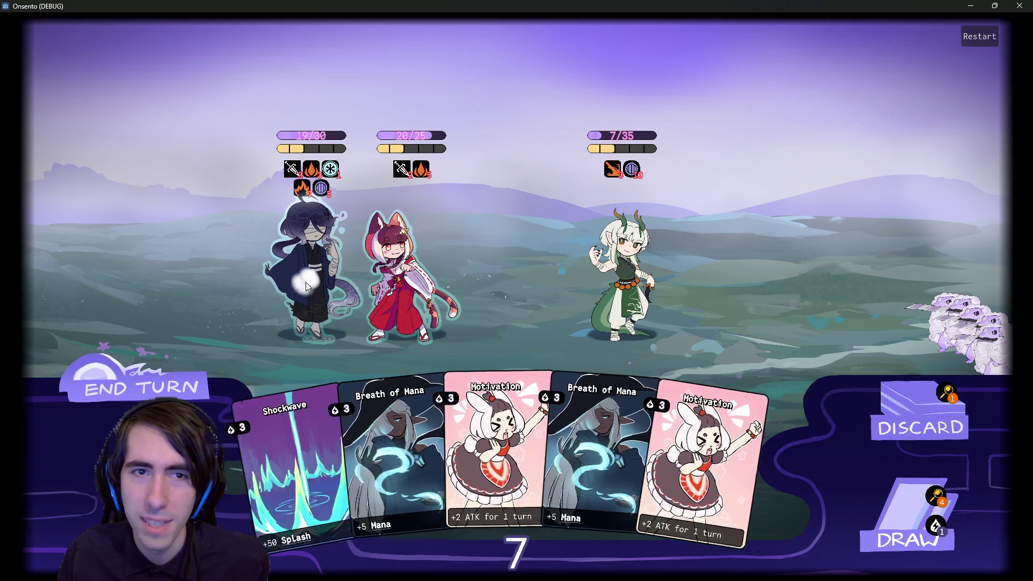
left_click_drag(399, 423, 300, 251)
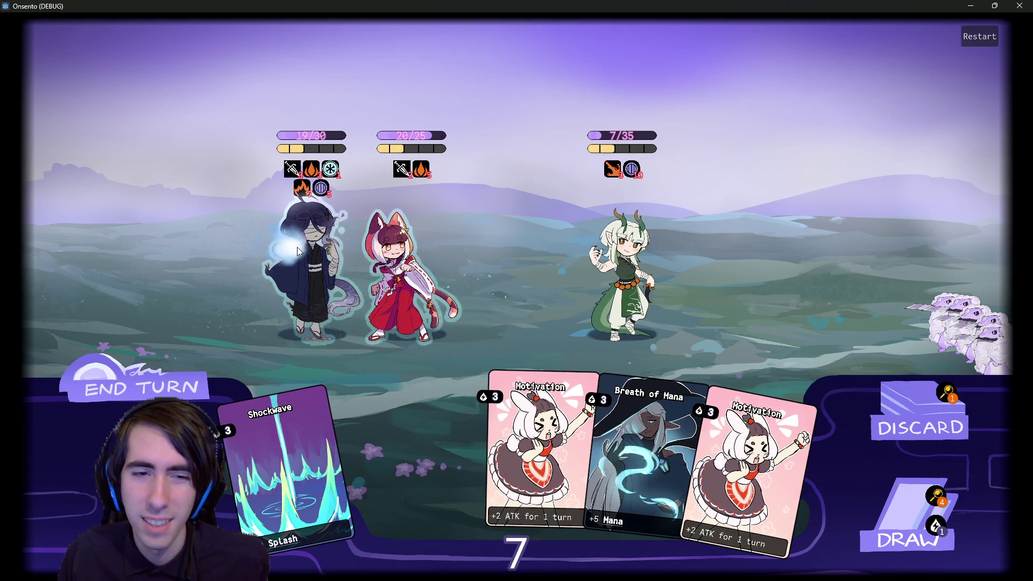
left_click(874, 512)
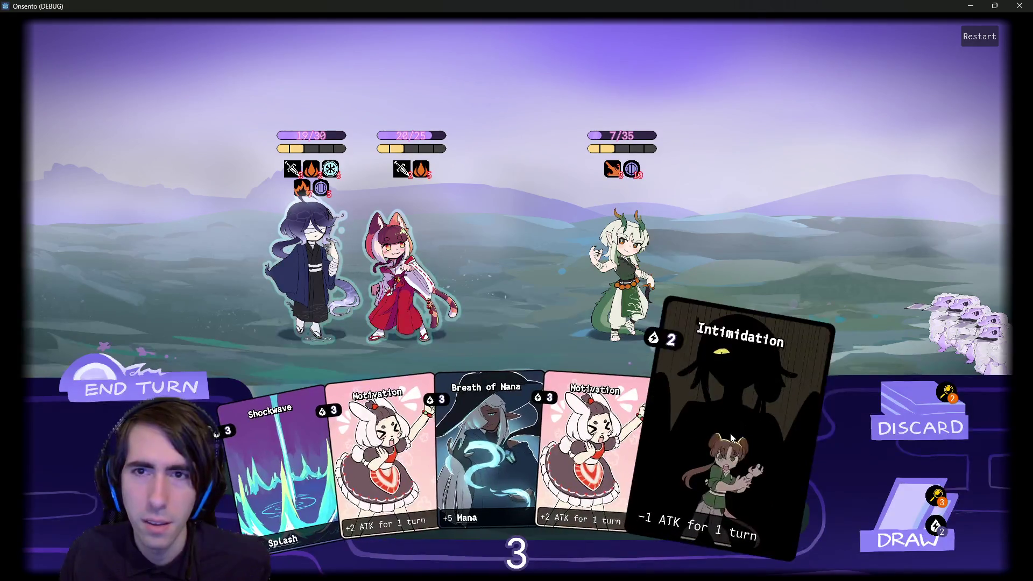
mouse_move(731, 436)
left_mouse_down()
mouse_move(651, 289)
mouse_move(674, 426)
mouse_move(624, 269)
left_mouse_up()
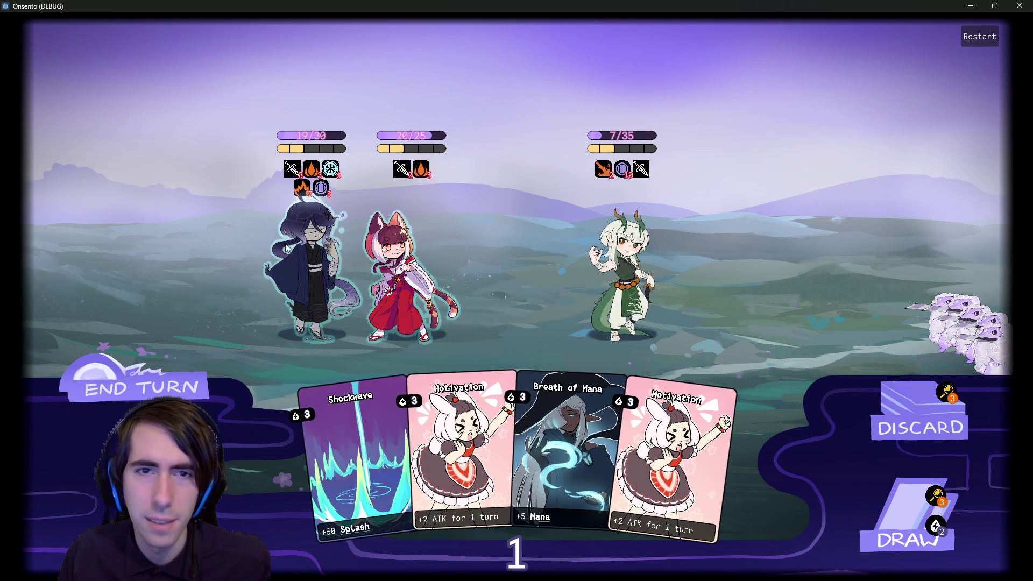
left_click(163, 388)
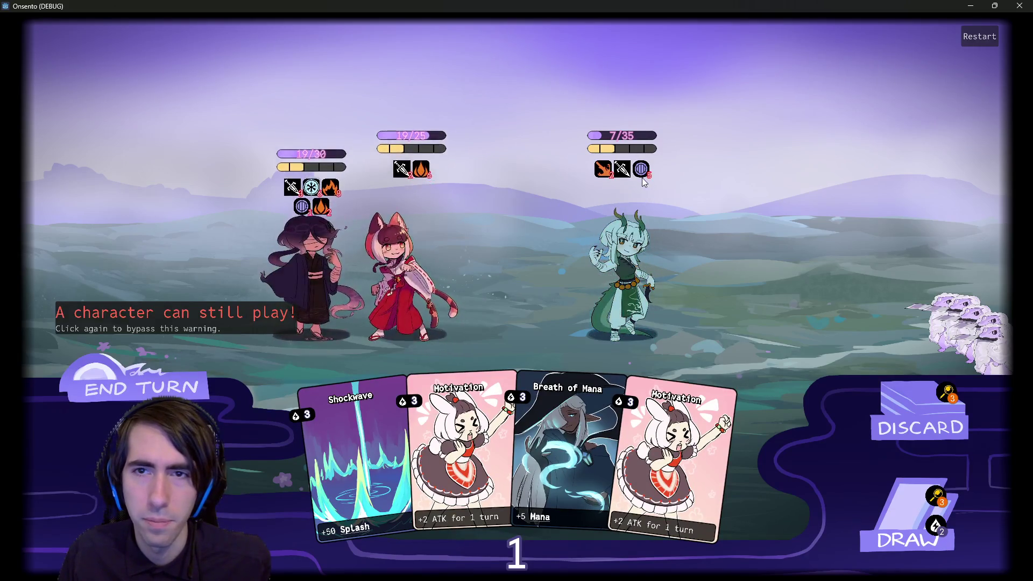
mouse_move(705, 420)
left_mouse_down()
mouse_move(516, 293)
mouse_move(703, 393)
left_mouse_up()
left_click(937, 496)
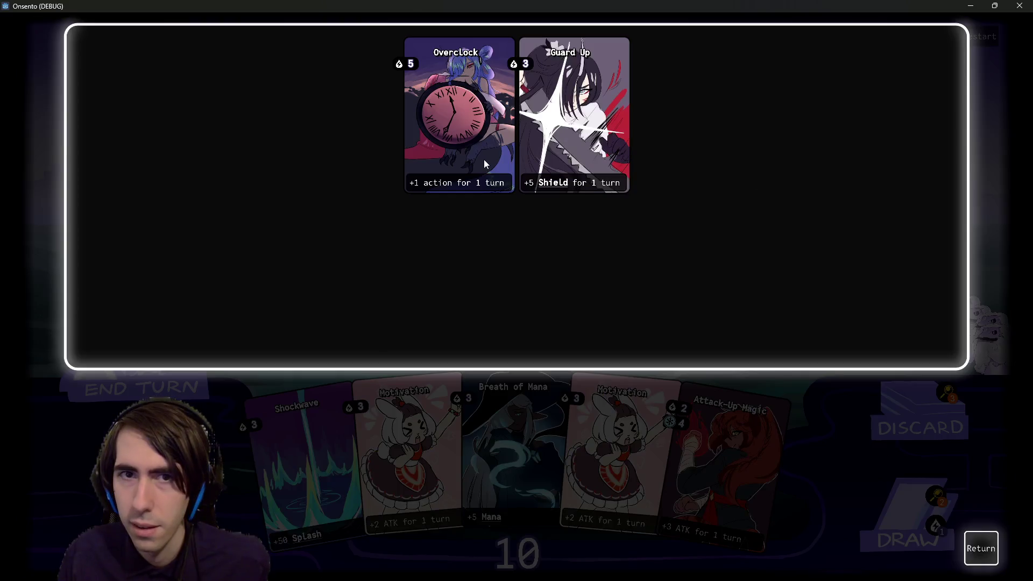
Step: Draw Guard Up and Overclock, play Attack-Up Magic on the left character, then stop the game
left_click(980, 548)
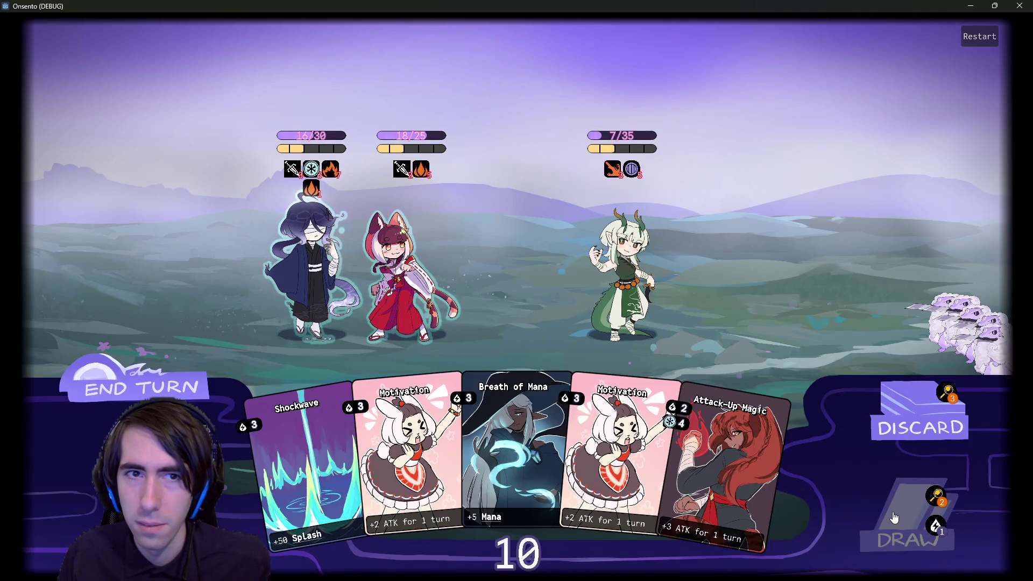
left_click(895, 518)
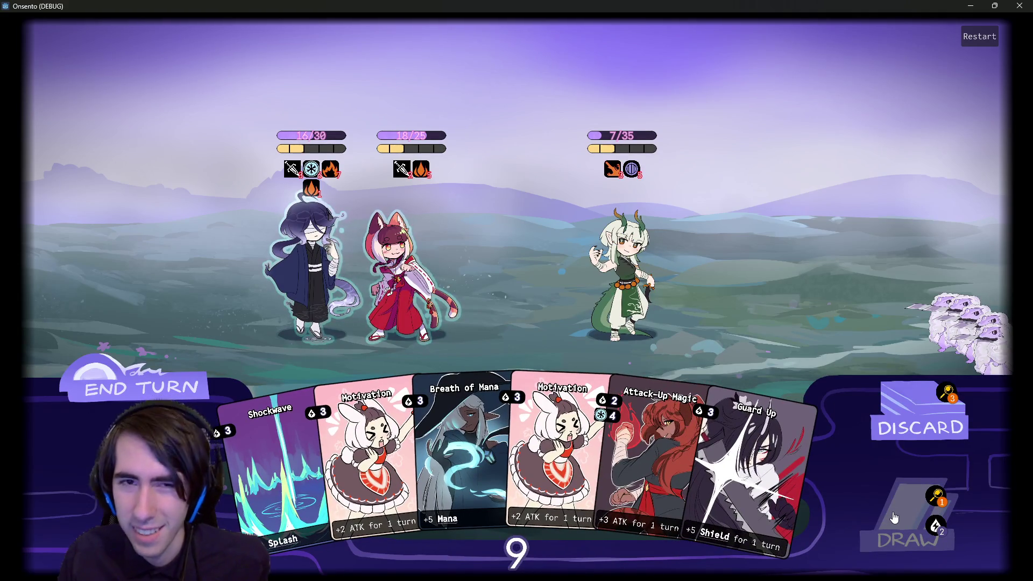
left_click(895, 518)
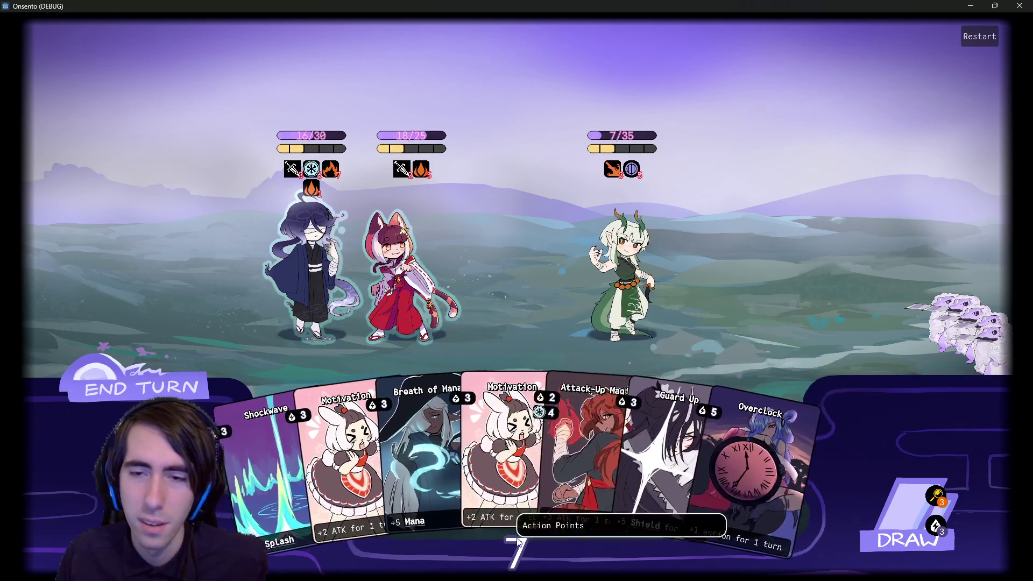
left_click_drag(544, 413, 311, 285)
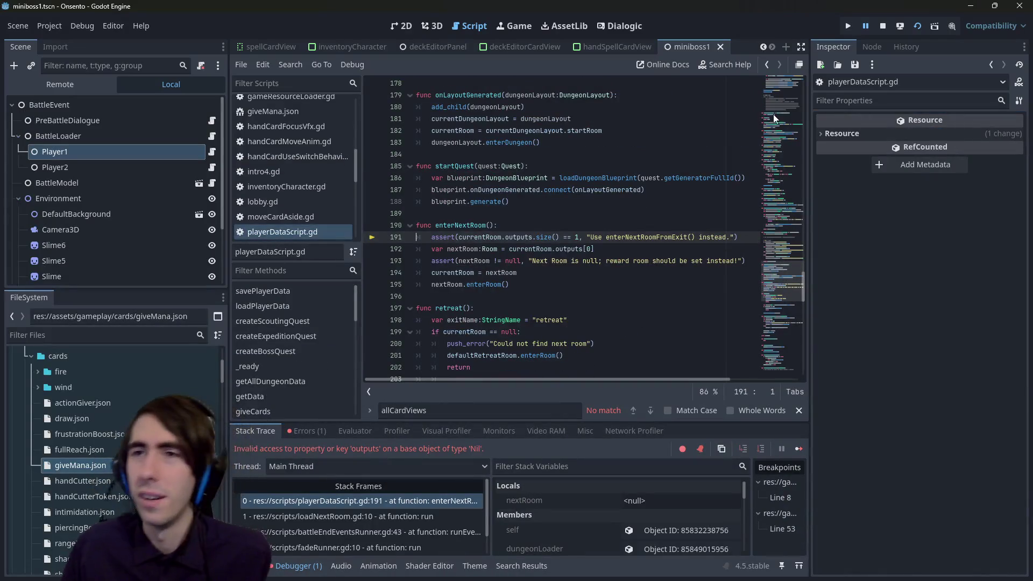
left_click(883, 26)
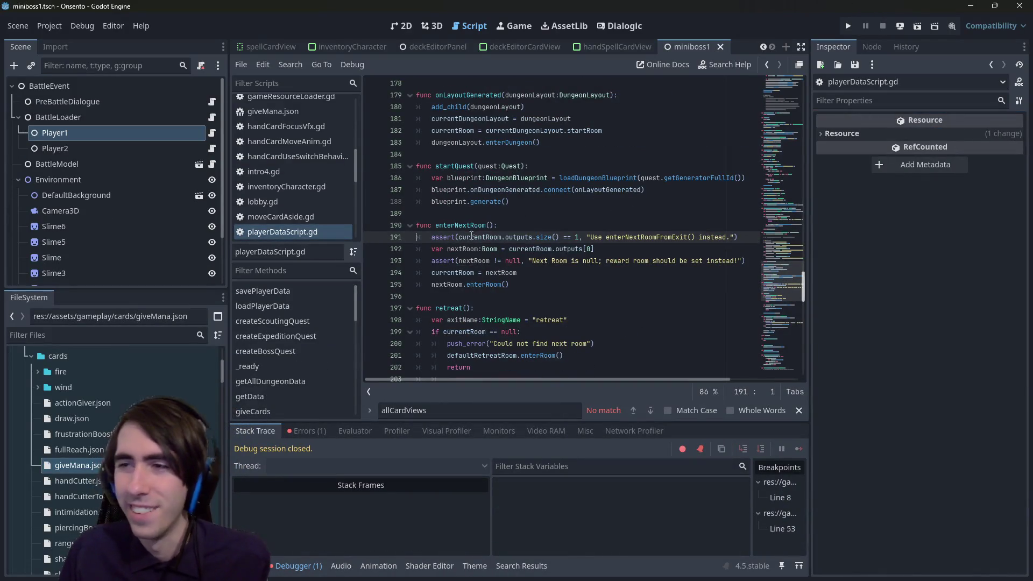
Step: Put the caret on line 192, then run the deckEditorPanel scene as the current scene
left_click(479, 249)
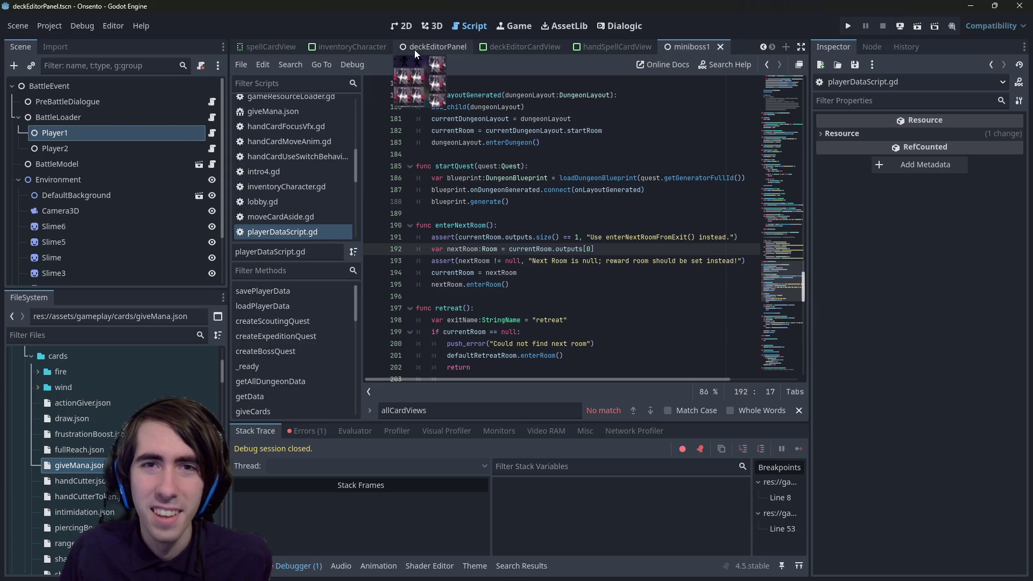
left_click(417, 48)
left_click(912, 25)
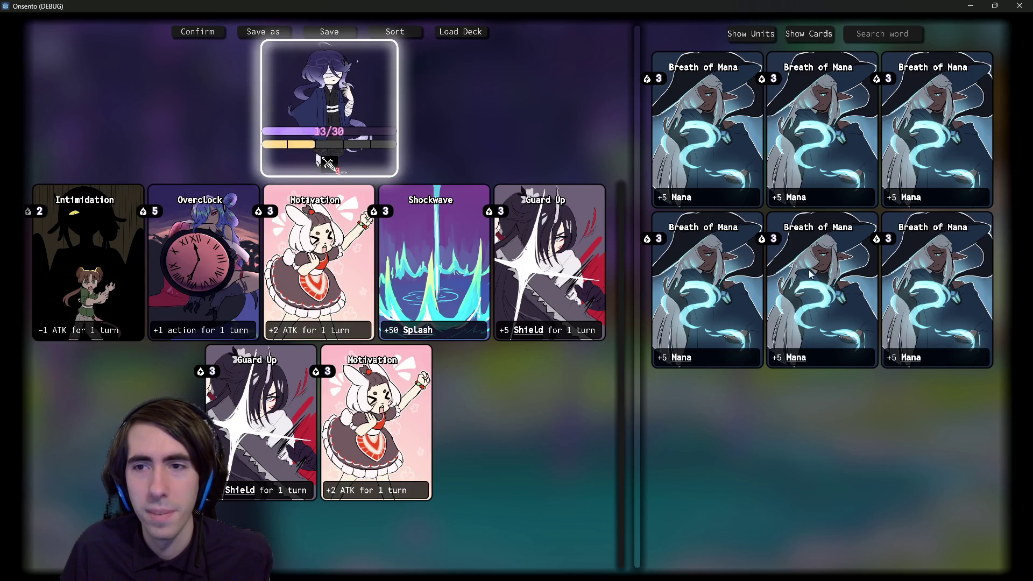
Step: Close the game, enable Load As Player on miniboss1's Player1 node, and save with Ctrl+S
left_click(1020, 6)
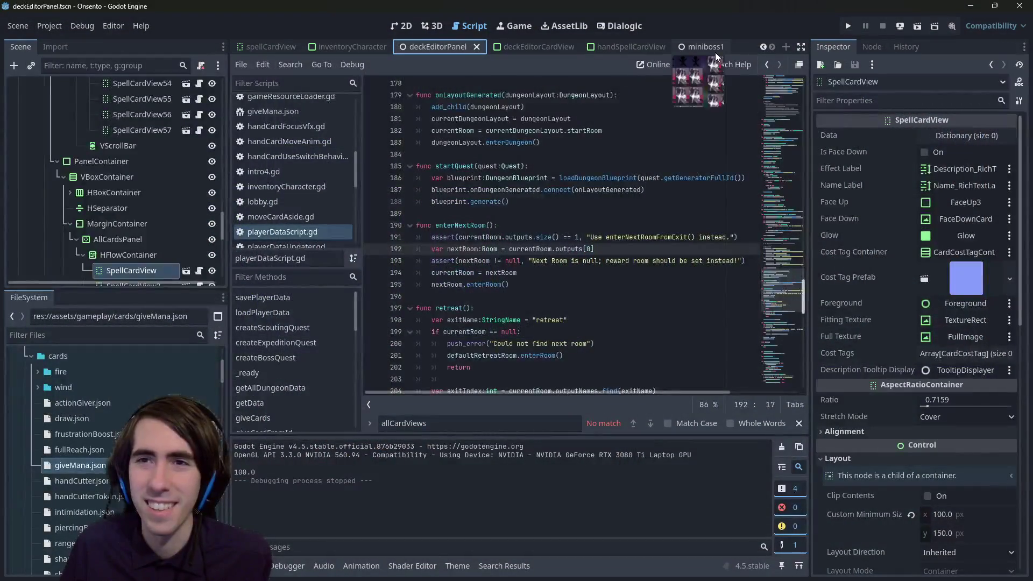
left_click(57, 134)
left_click(947, 137)
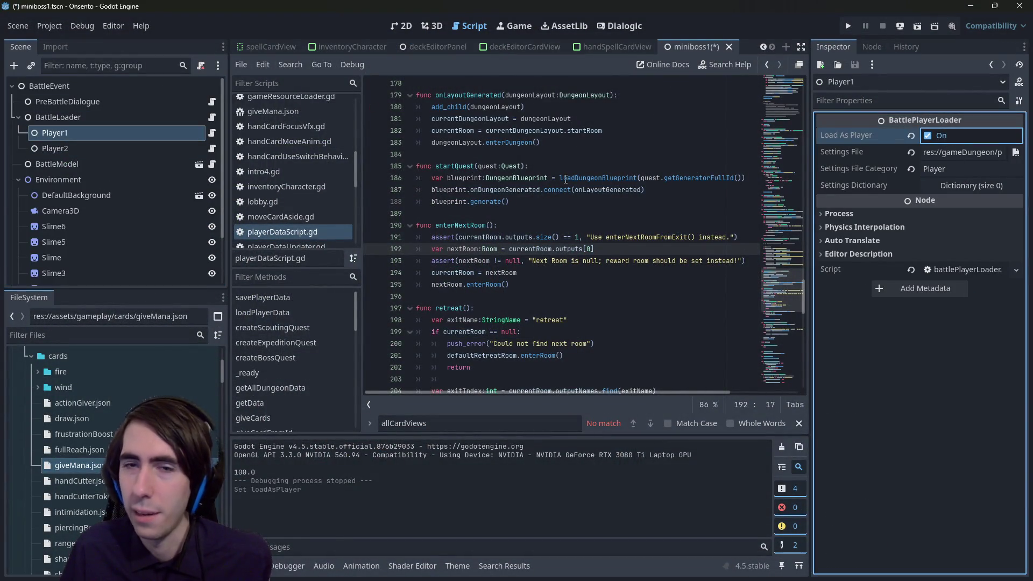
left_click(639, 177)
key("ctrl+s")
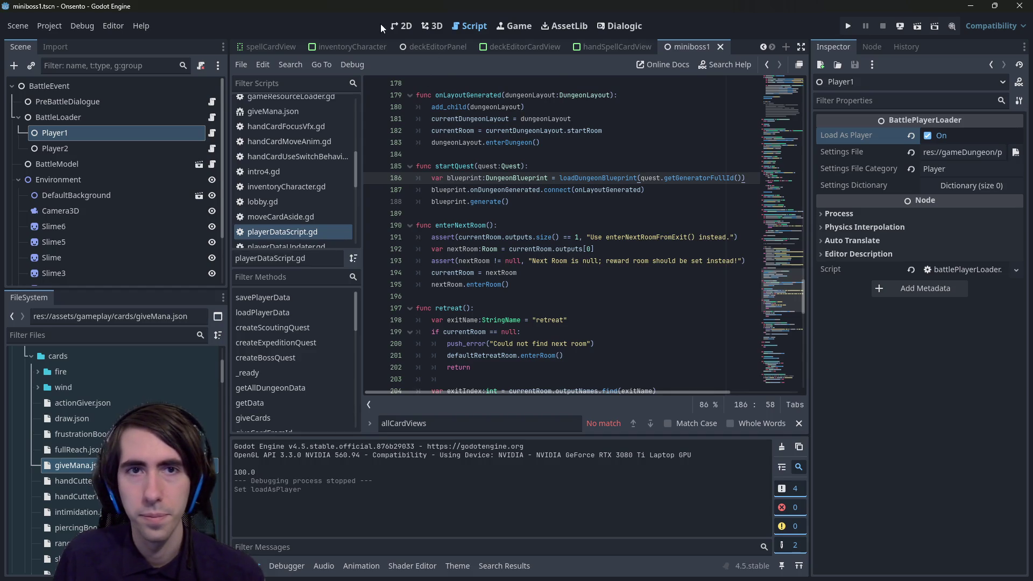
Step: Run the deckEditorPanel scene from the 2D view, then close the game window
left_click(401, 26)
left_click(433, 46)
scroll(459, 202, "up", 2)
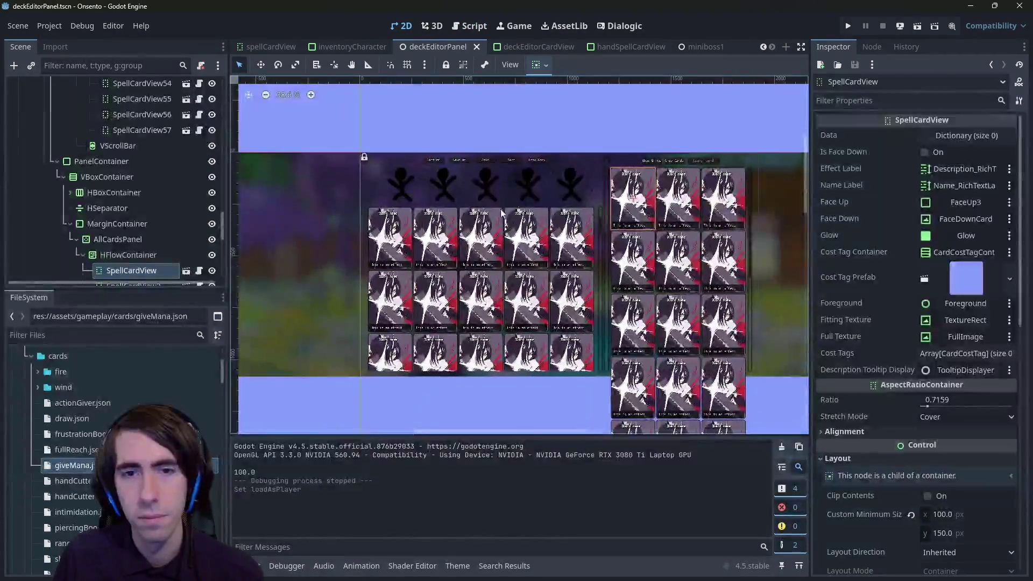
left_click(918, 25)
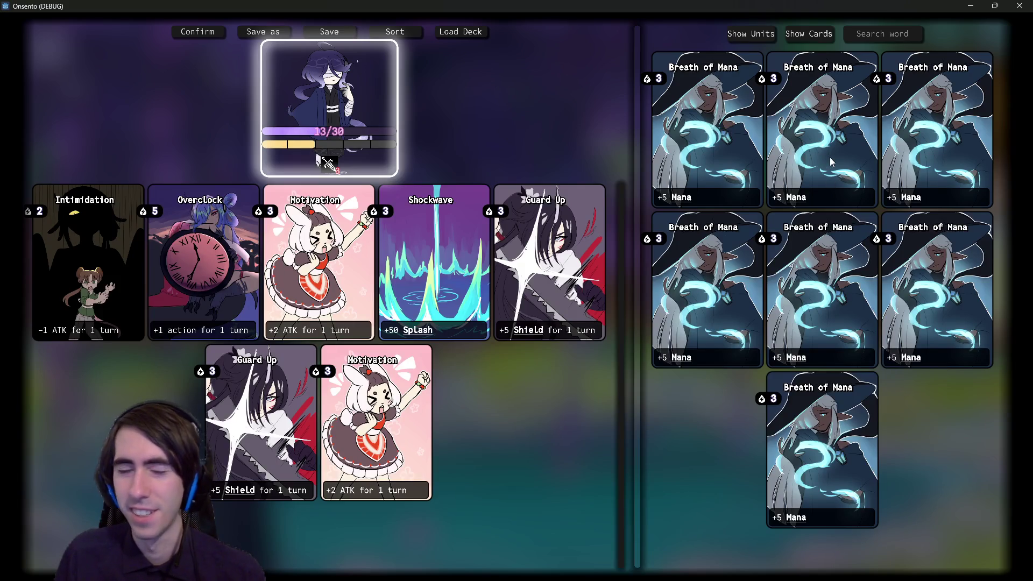
left_click(1019, 6)
Step: Return to playerDataScript.gd at its Dialogic timeline functions
left_click(470, 26)
scroll(596, 267, "down", 15)
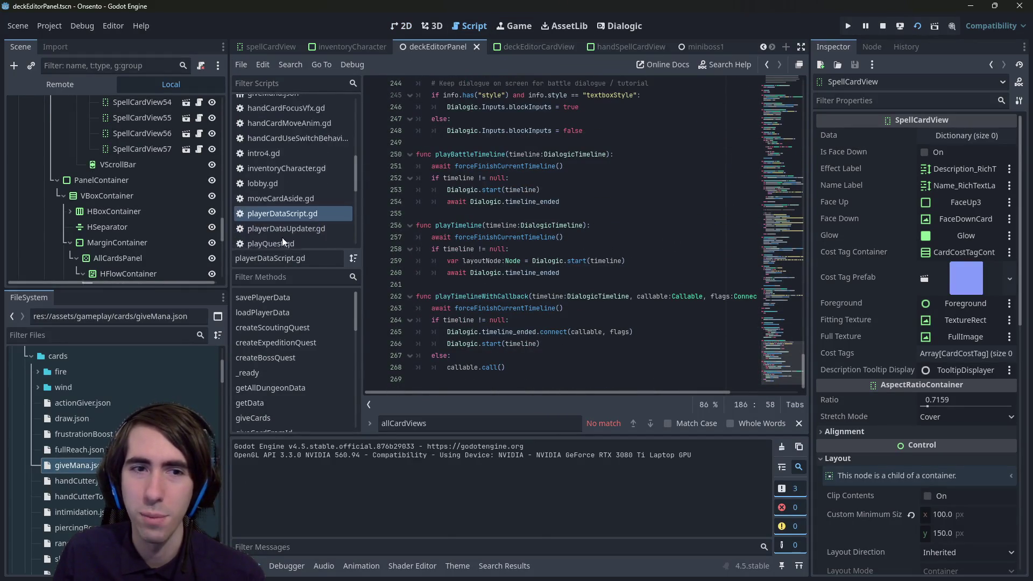
scroll(315, 198, "down", 2)
scroll(551, 297, "up", 15)
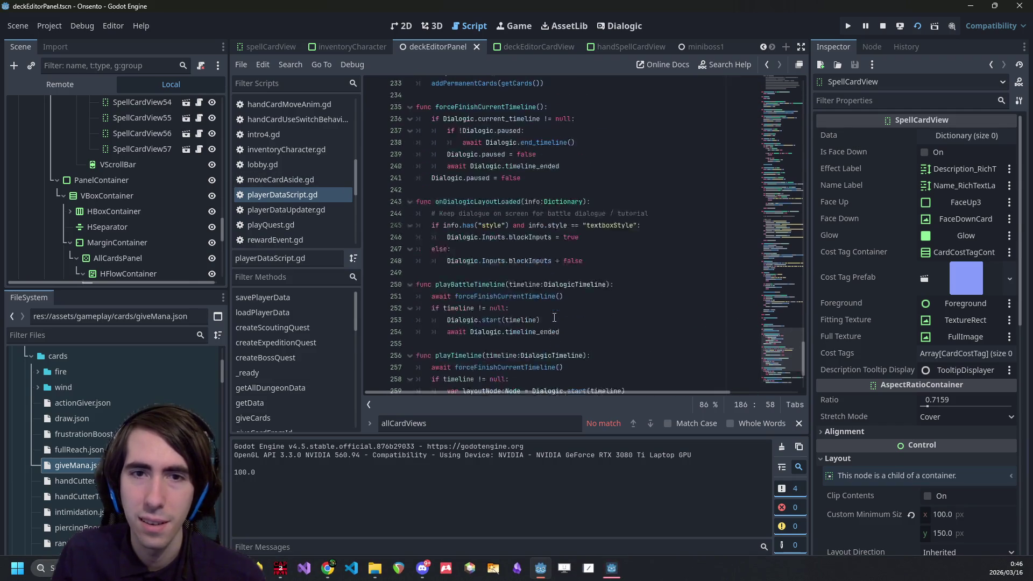
Step: Rerun the deckEditorPanel scene with F6 and F5 to check the deck editor again
scroll(551, 296, "up", 20)
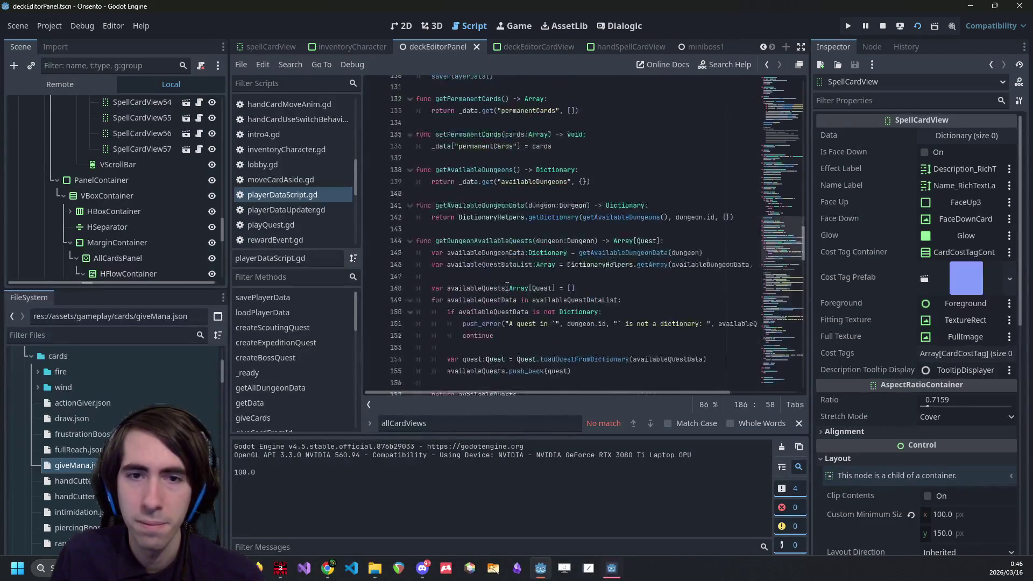
scroll(493, 248, "up", 7)
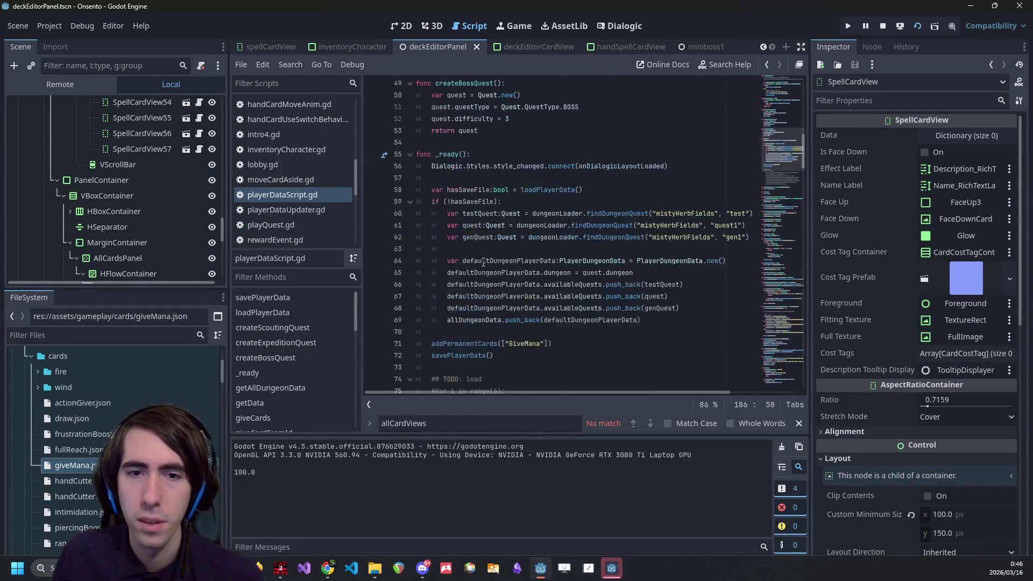
left_click_drag(581, 238, 417, 237)
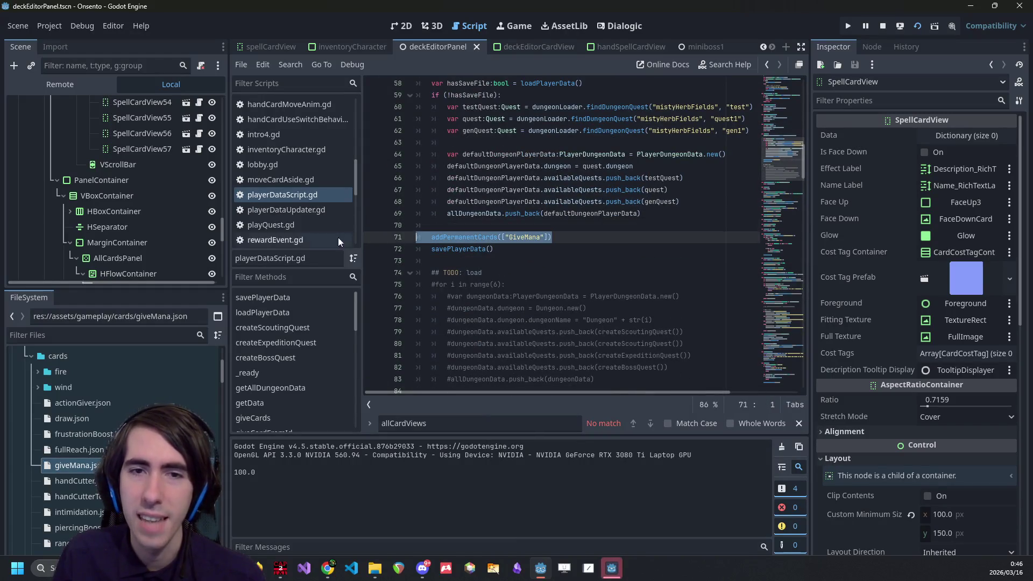
scroll(541, 323, "up", 2)
key("F6")
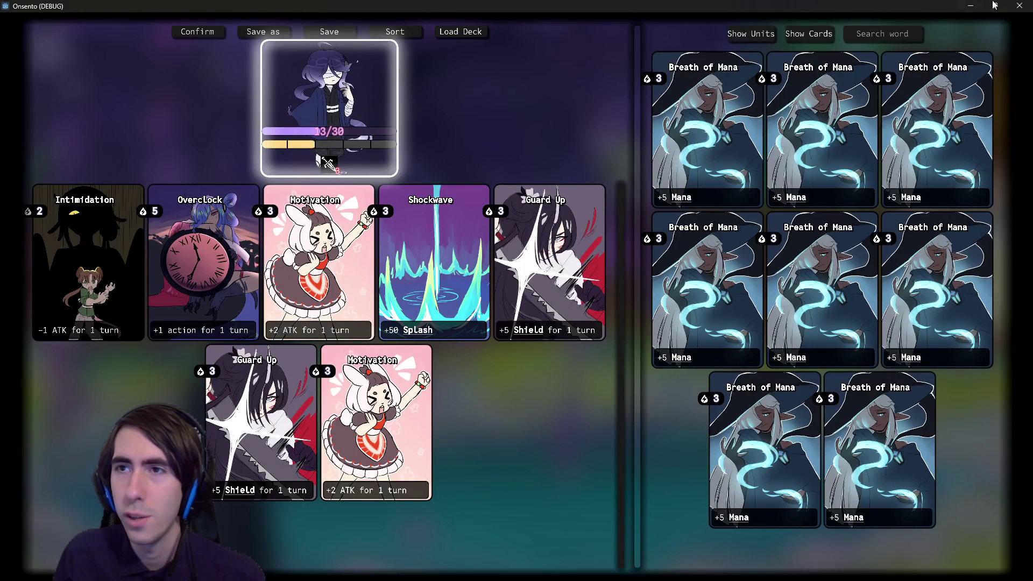
left_click(1020, 6)
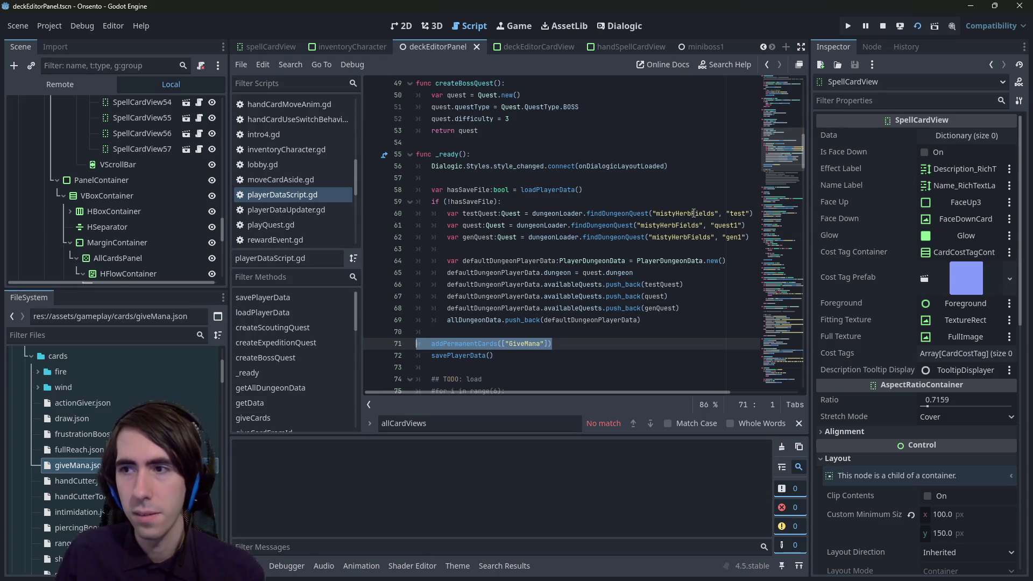
key("F5")
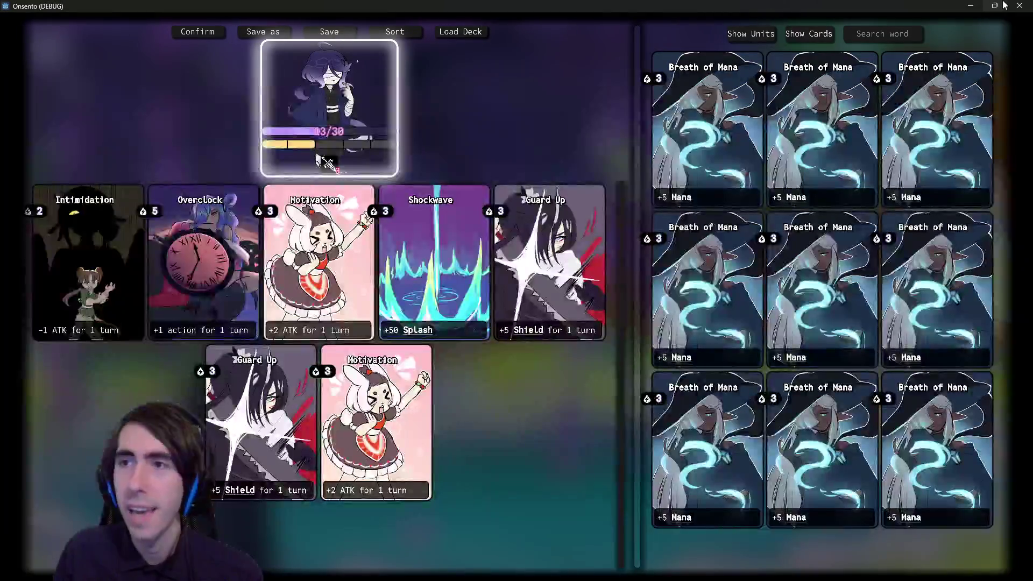
left_click(1020, 5)
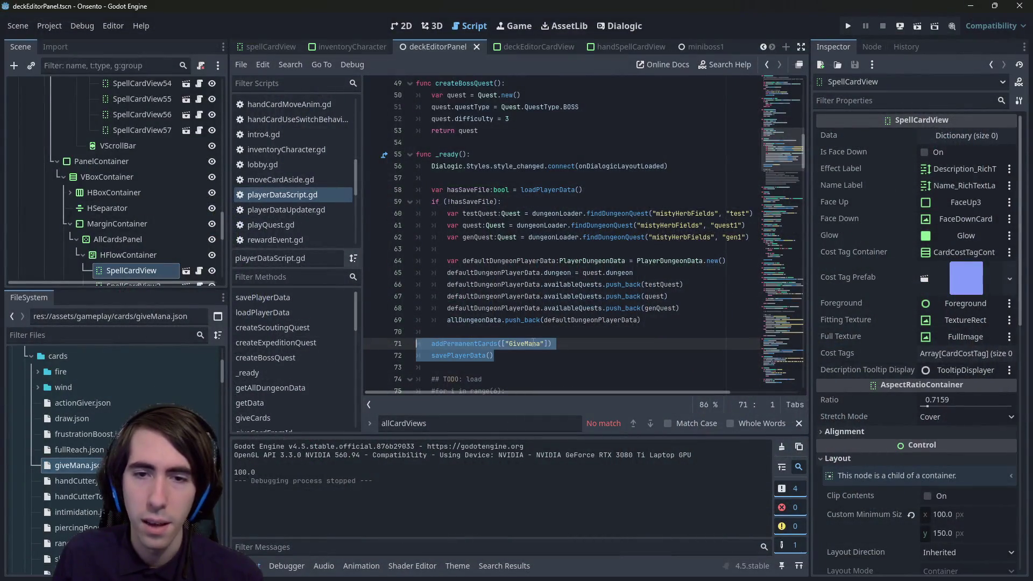
Step: Delete the addPermanentCards(["GiveMana"]) and savePlayerData() lines, then run the game
left_click_drag(554, 344, 374, 347)
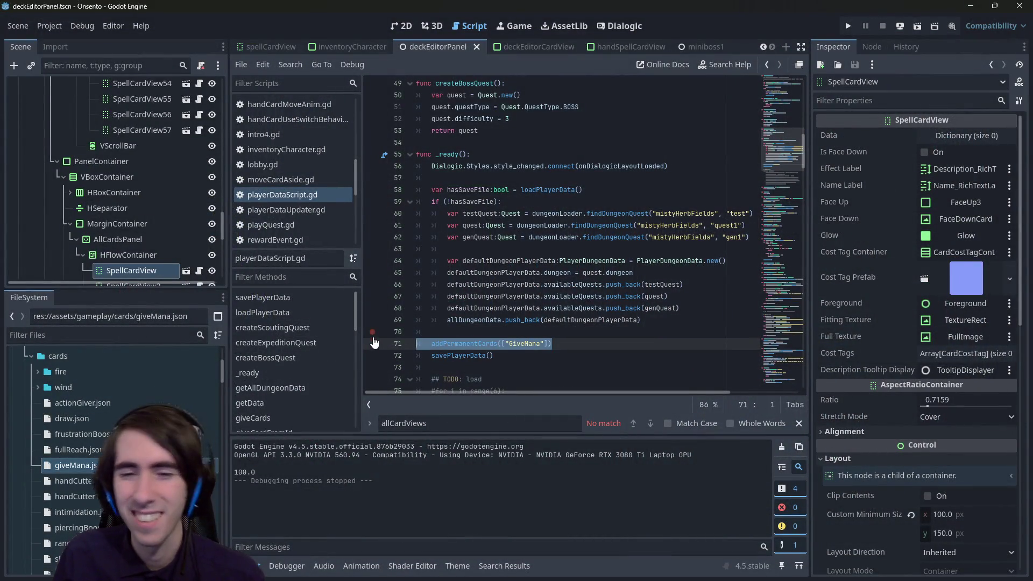
key("shift+Down")
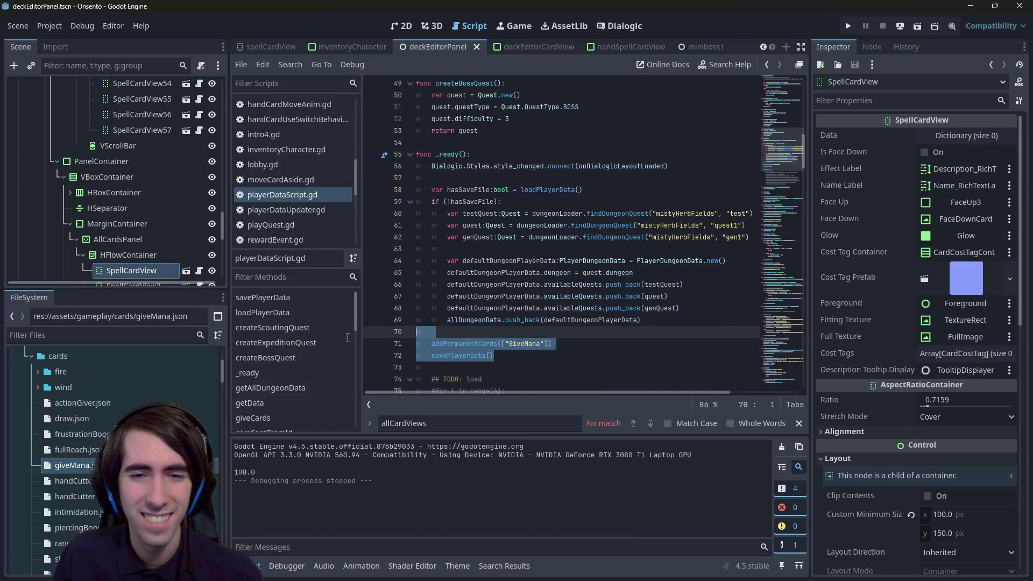
key("BackSpace")
key("BackSpace")
key("BackSpace")
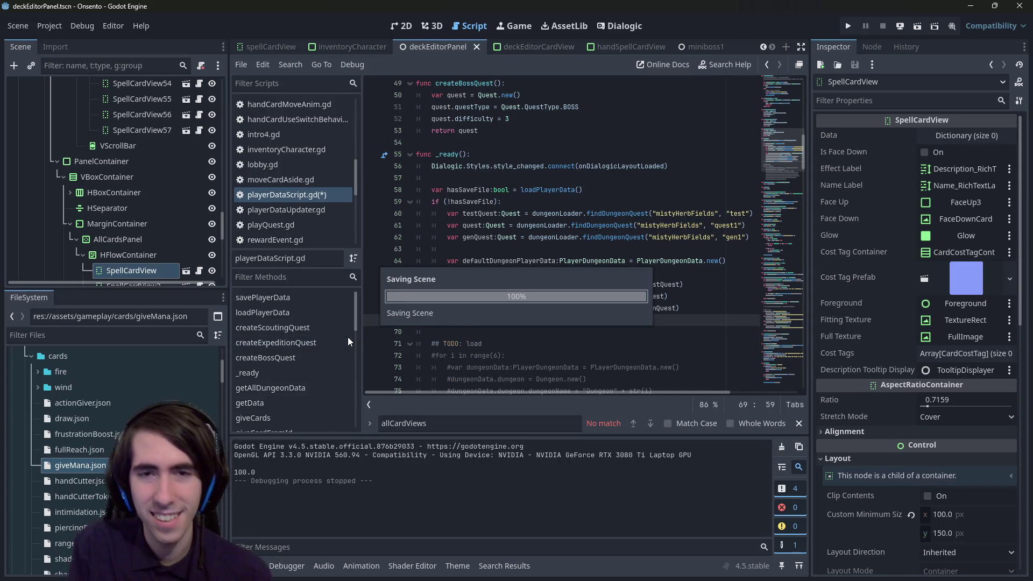
left_click(917, 24)
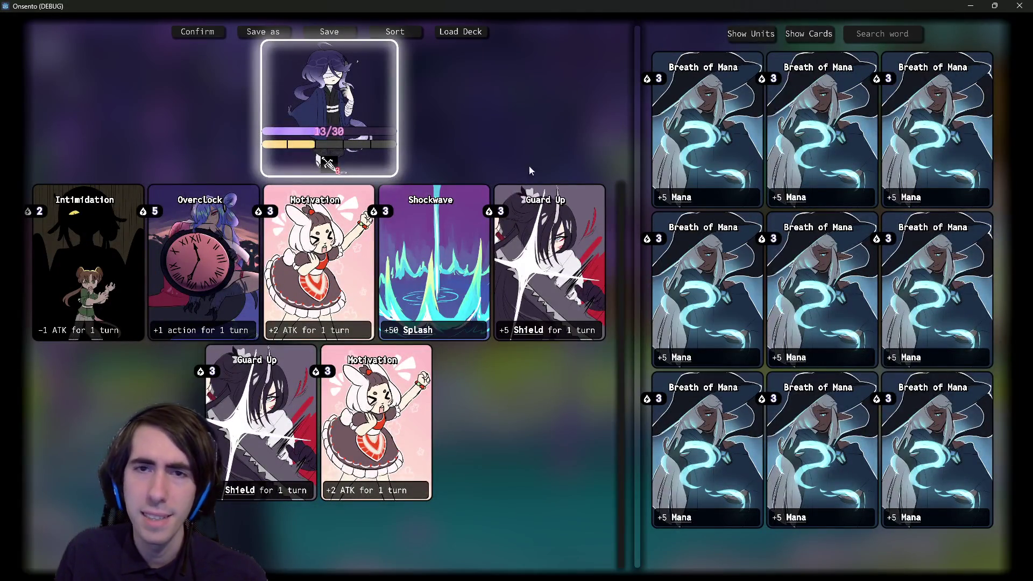
Step: Adjust the deck by adding and removing Breath of Mana cards and removing Motivation, Shockwave and Guard Up
left_click(689, 132)
left_click(688, 133)
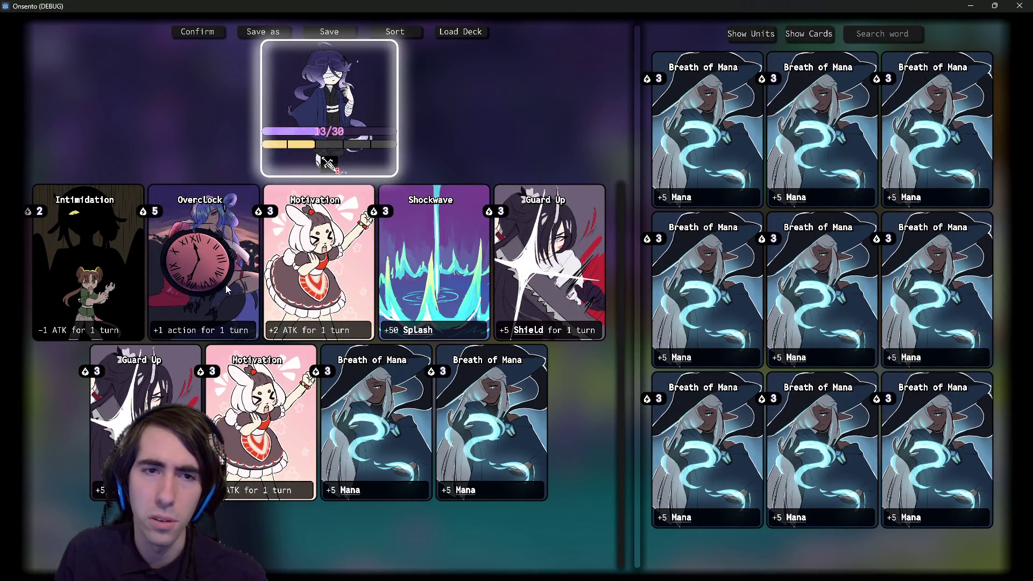
left_click(275, 278)
left_click(846, 191)
left_click(737, 388)
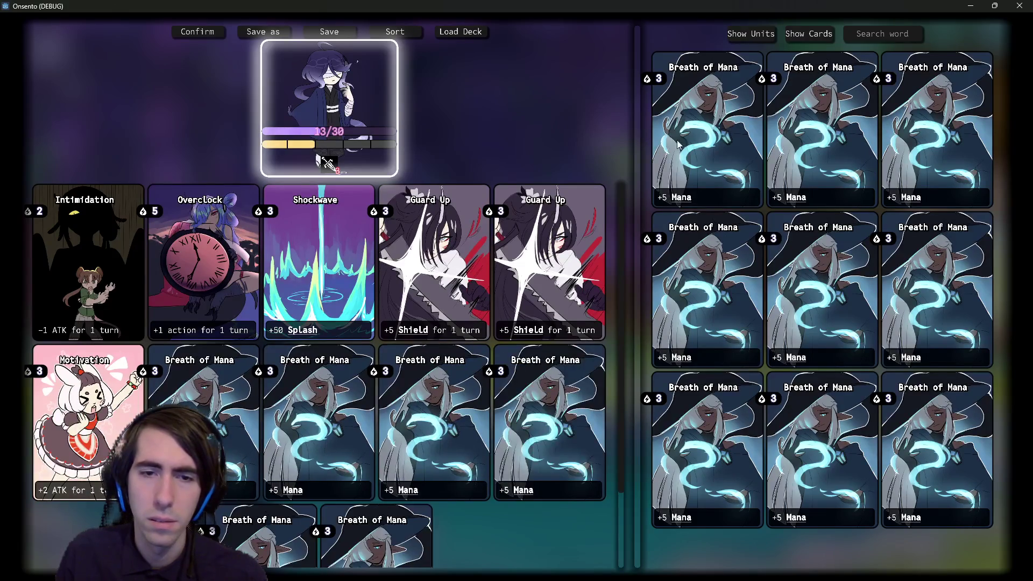
left_click(317, 264)
left_click(318, 263)
left_click(333, 439)
left_click(333, 438)
left_click(333, 439)
left_click(332, 438)
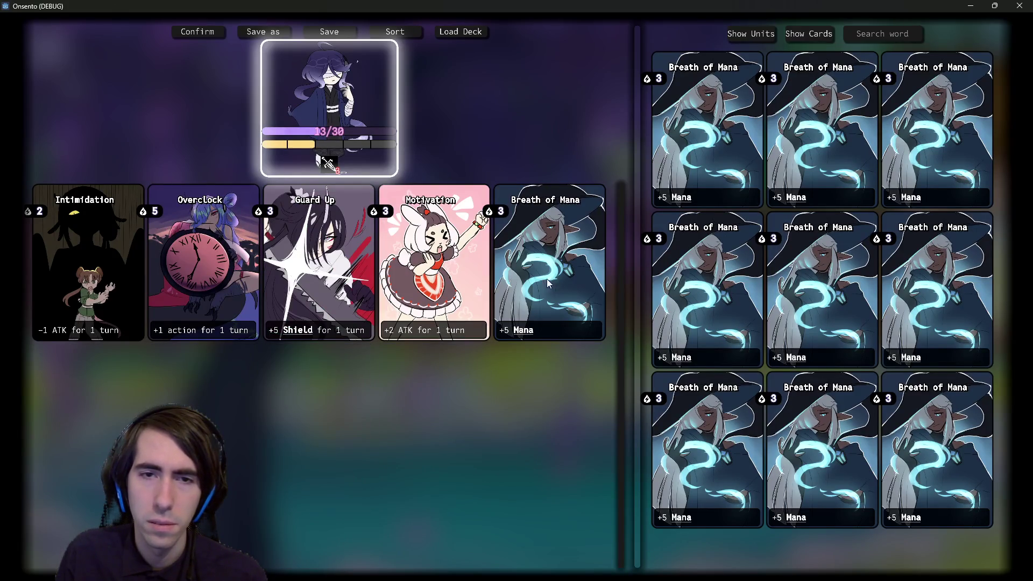
left_click(839, 144)
left_click(338, 396)
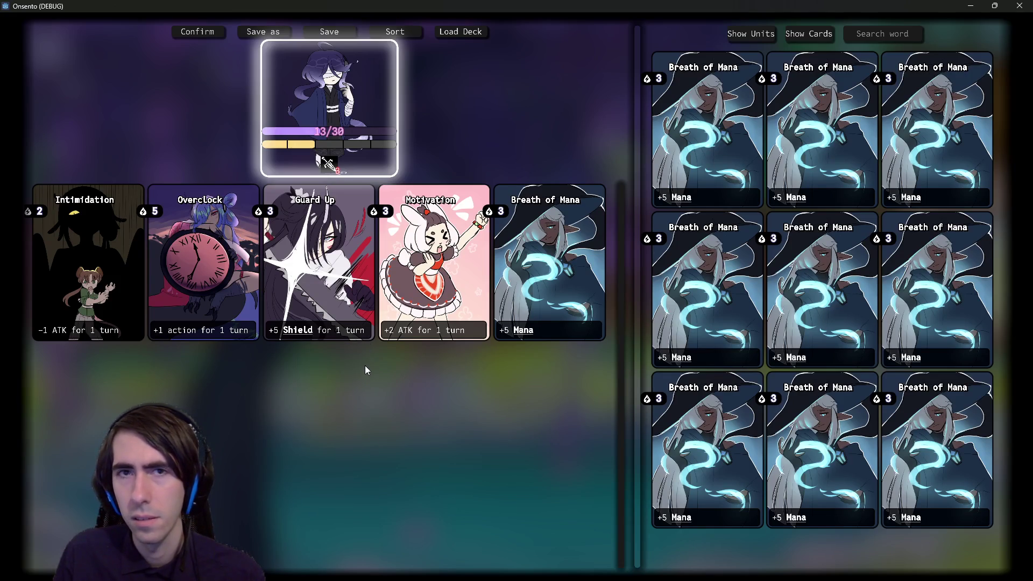
Step: Try selecting the card search field text, then switch the collection to show units
left_click(898, 32)
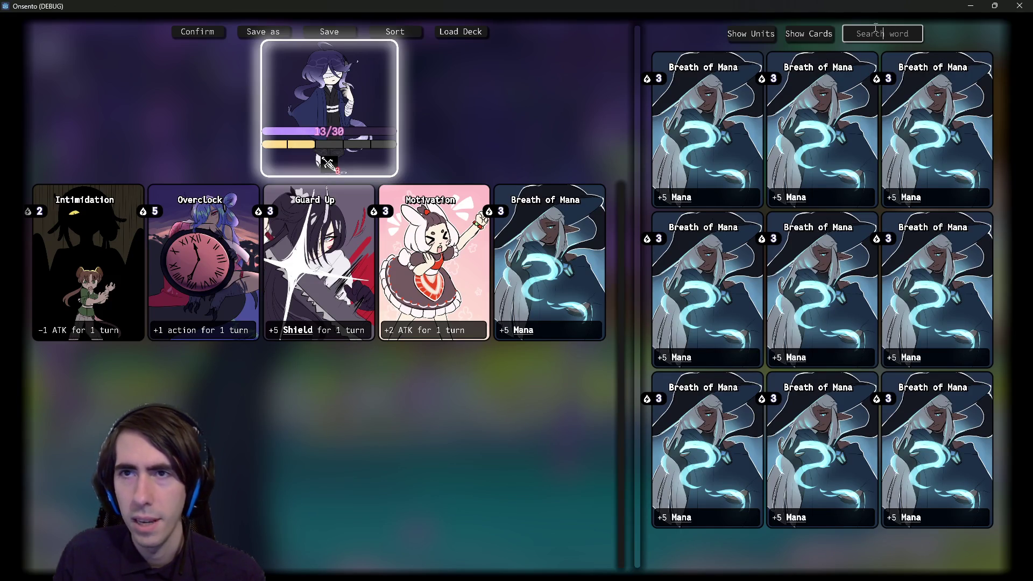
double_click(882, 35)
key("Right")
double_click(882, 33)
left_click(885, 31)
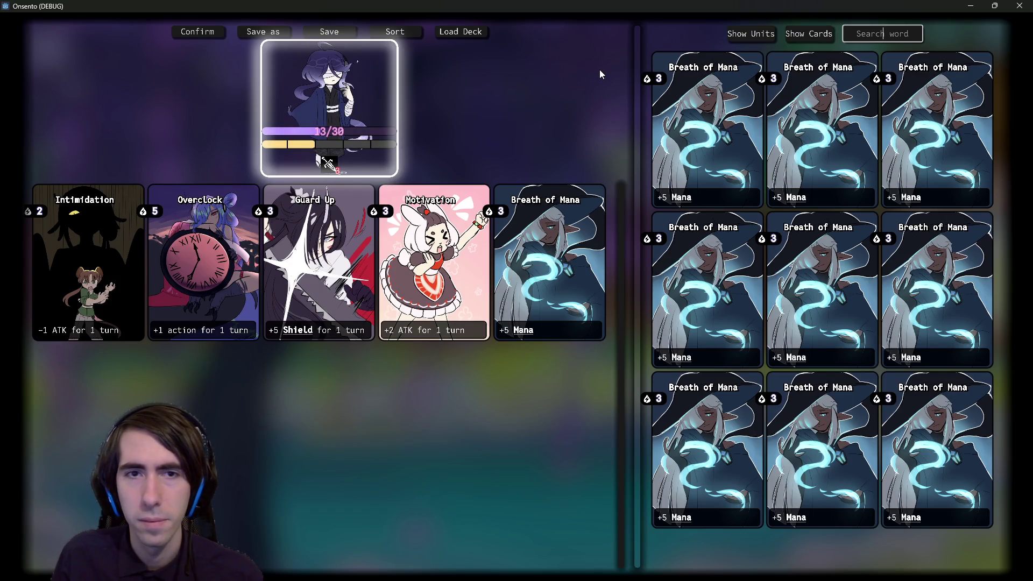
mouse_move(264, 215)
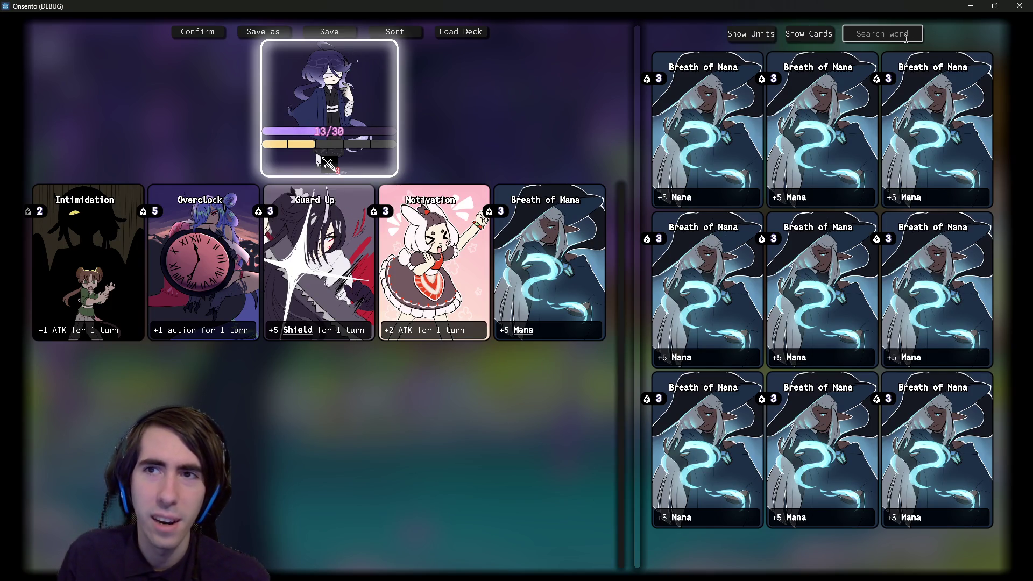
left_click(765, 33)
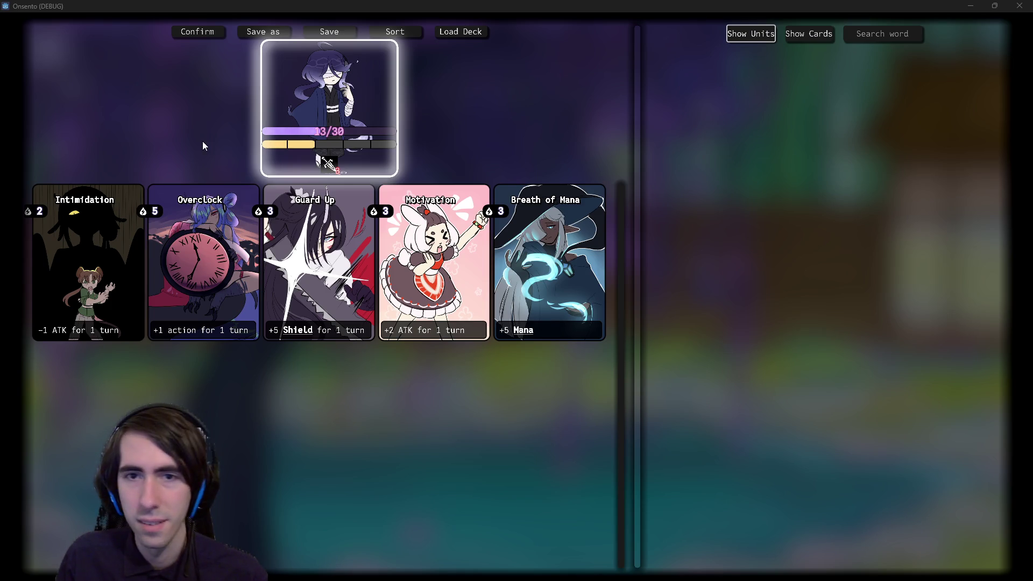
Step: Toggle the collection between cards and units several times, then close the running game
left_click(789, 38)
left_click(775, 34)
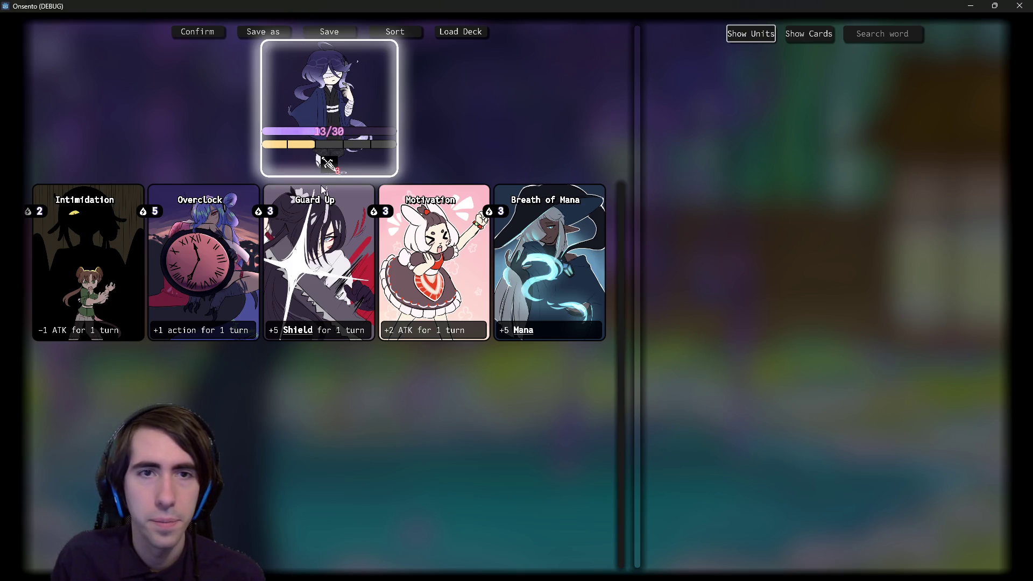
left_click(756, 29)
left_click(756, 29)
left_click(1020, 6)
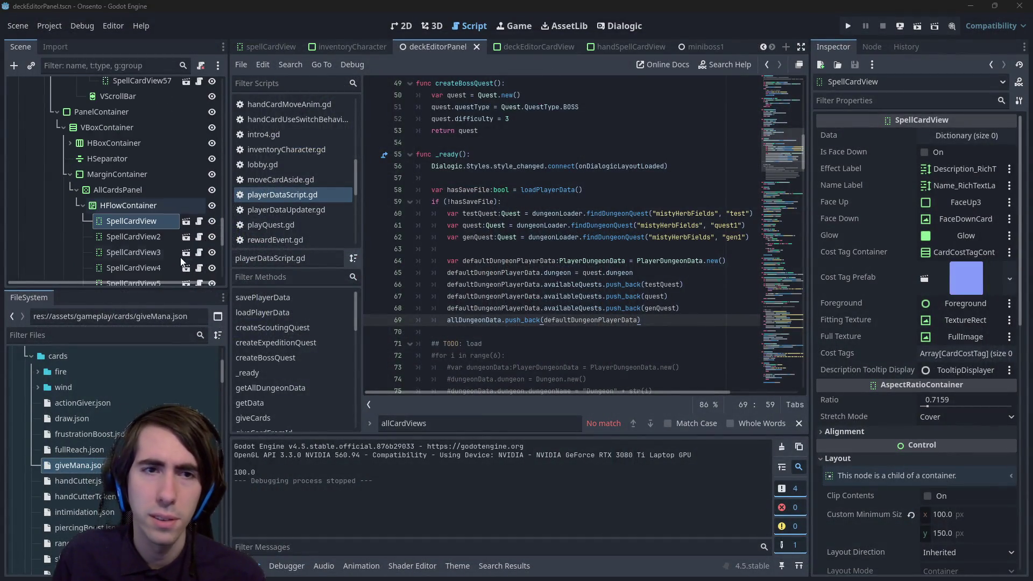
scroll(477, 215, "up", 15)
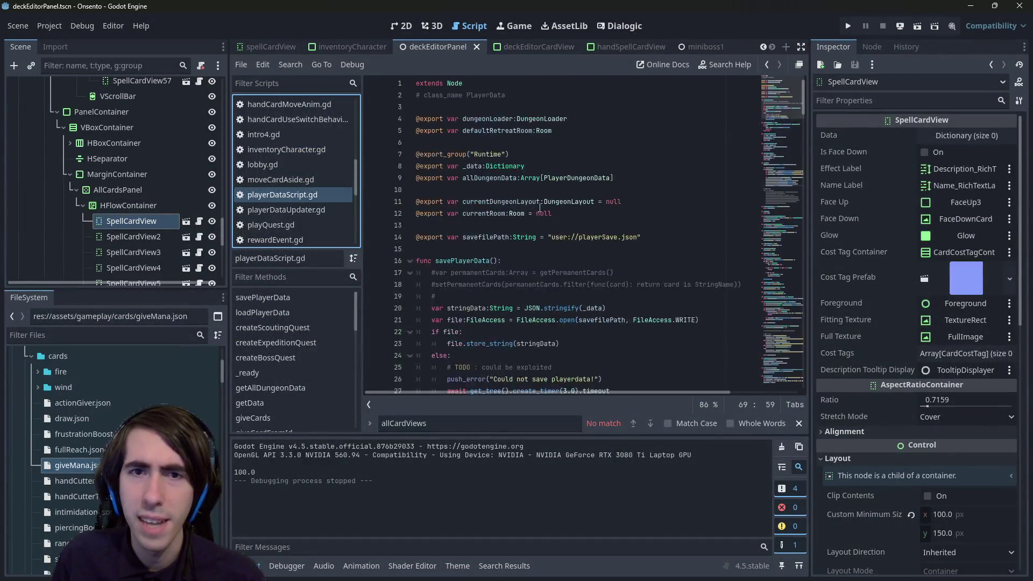
left_click(477, 167)
double_click(478, 167)
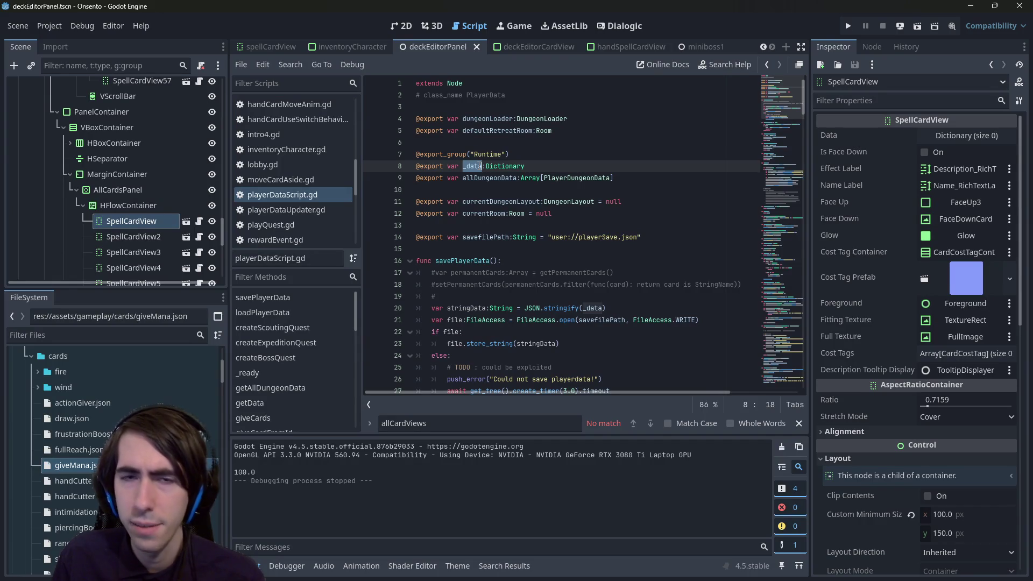
scroll(547, 221, "down", 10)
left_click(560, 278)
key("ctrl+f")
type("character")
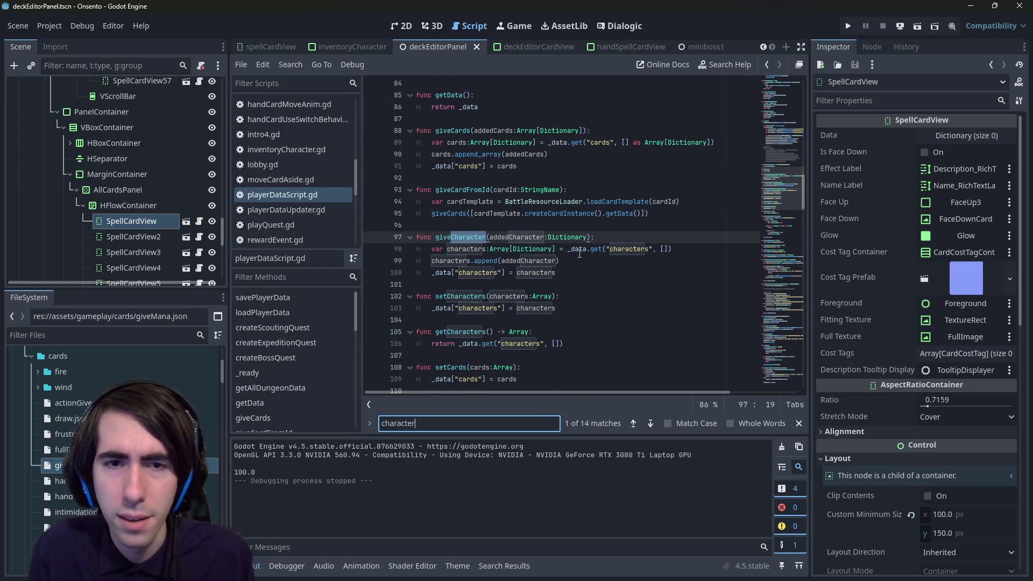
left_click(578, 279)
key("Escape")
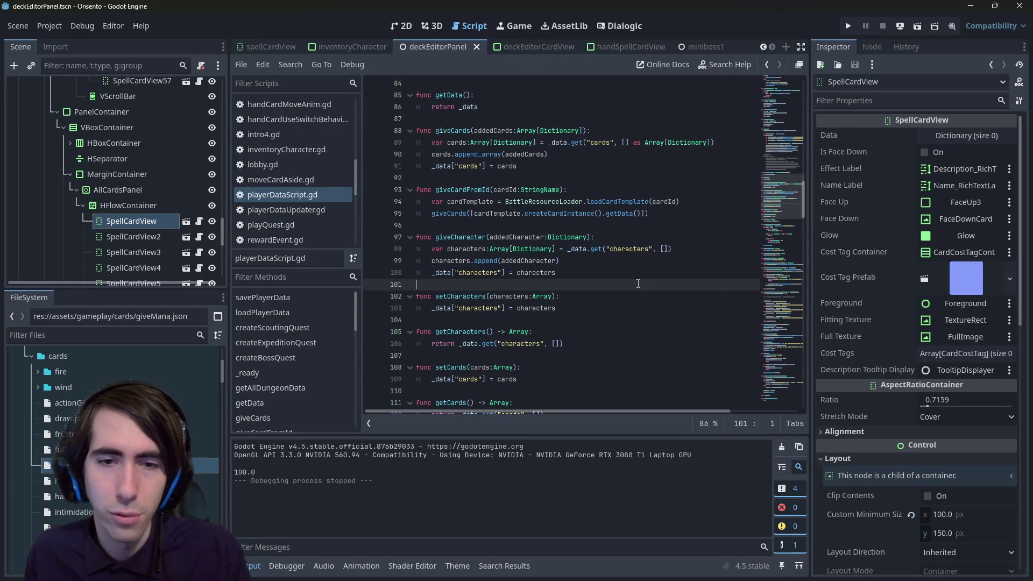
mouse_move(568, 344)
left_mouse_down()
mouse_move(411, 255)
mouse_move(417, 237)
left_mouse_up()
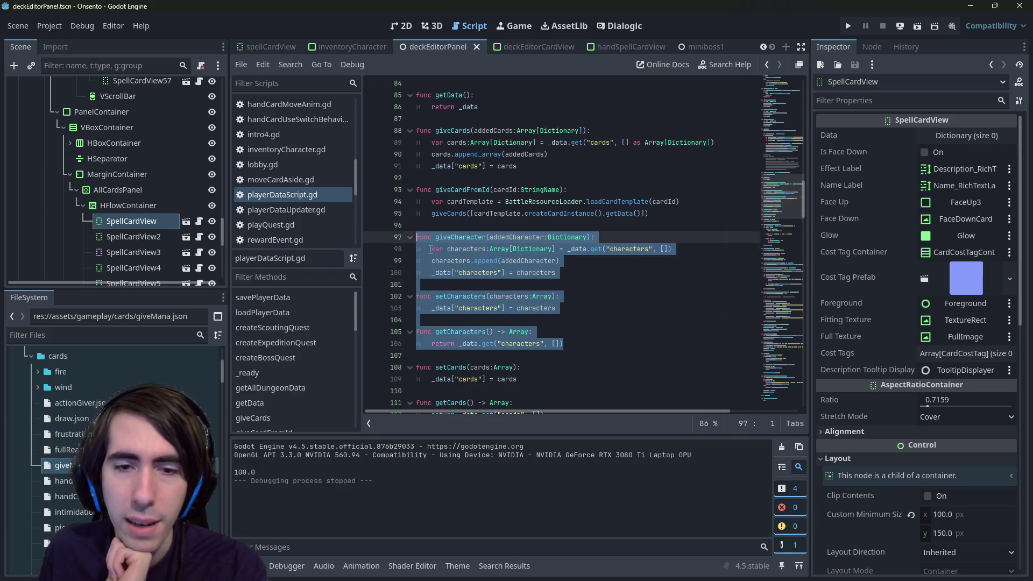
scroll(600, 315, "down", 1)
scroll(562, 301, "up", 1)
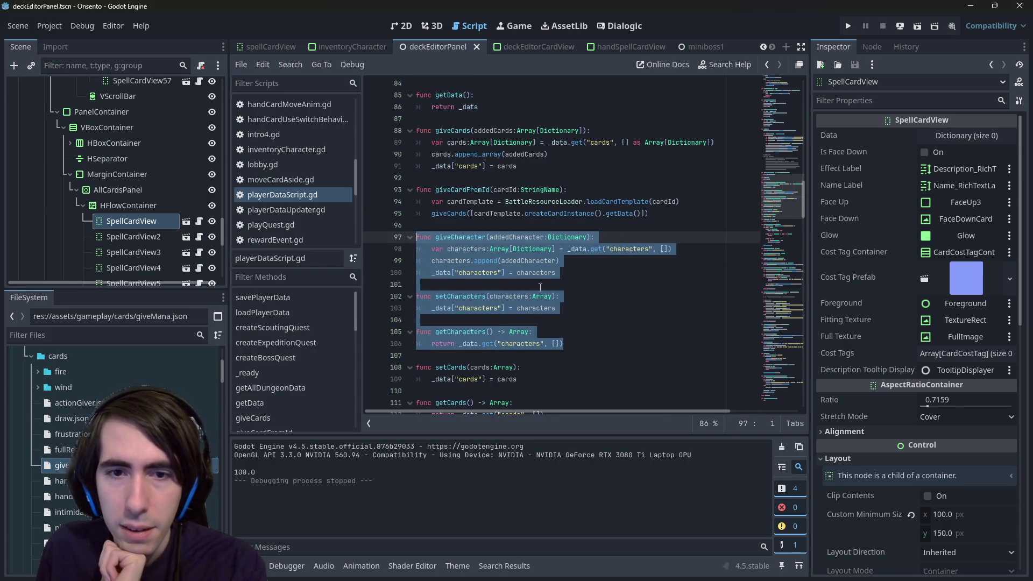
double_click(462, 297)
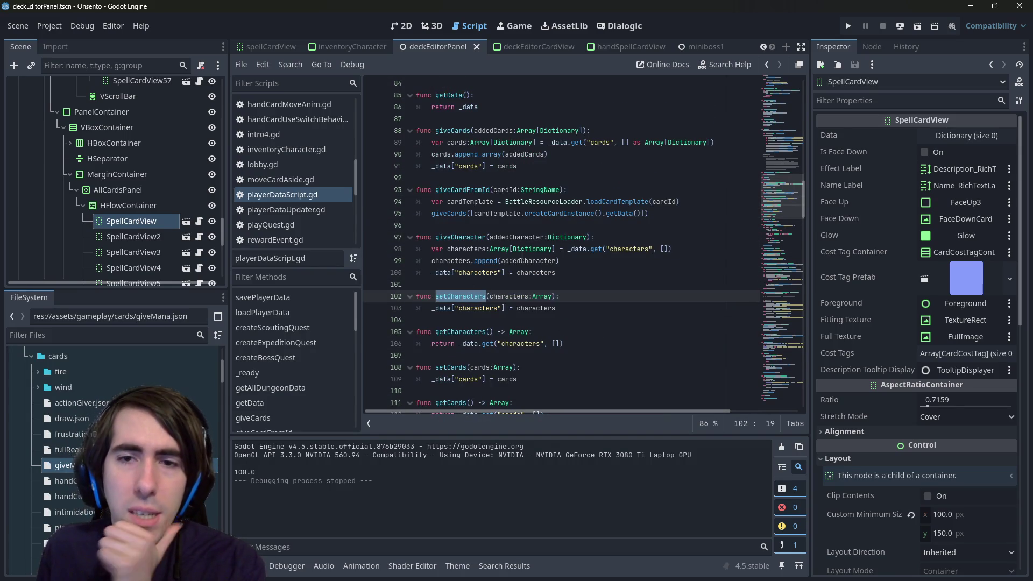
double_click(534, 237)
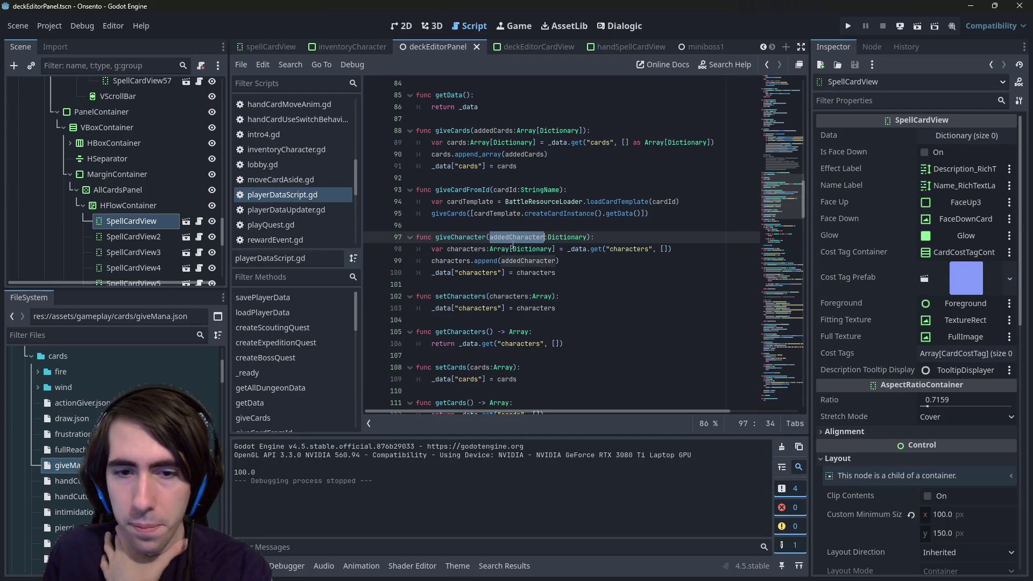
left_click(518, 236)
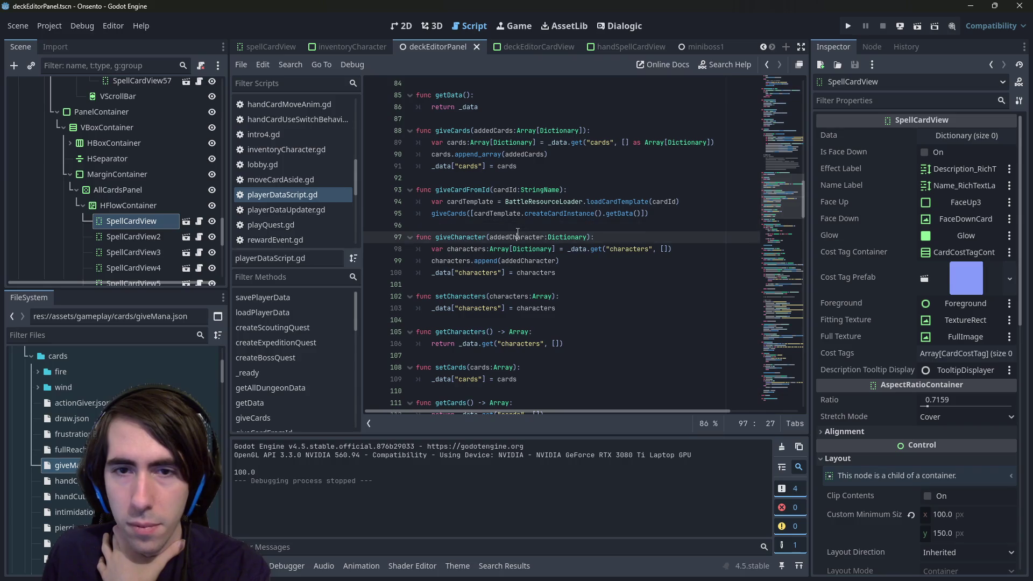
left_click_drag(556, 273, 392, 241)
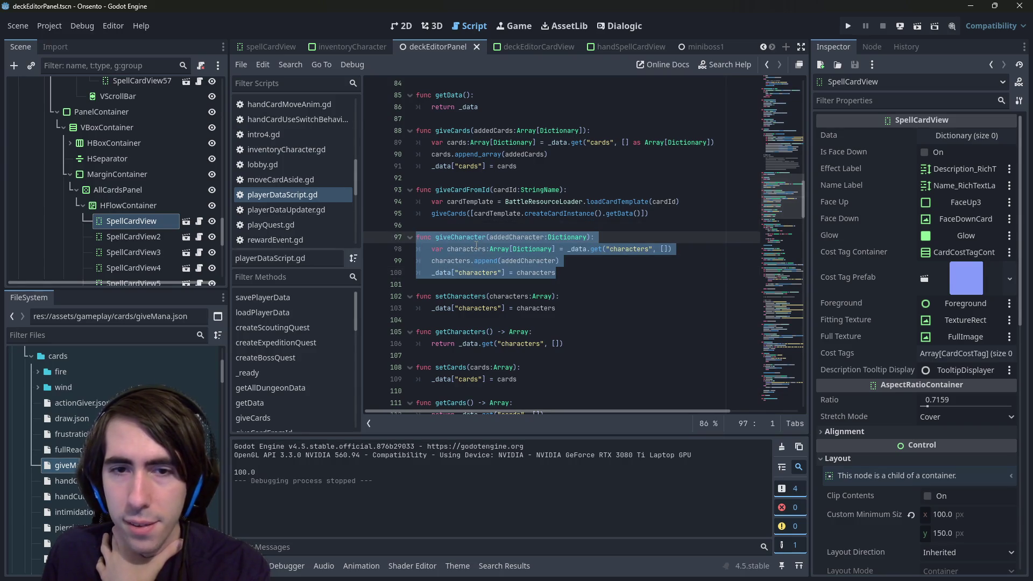
left_click(468, 237)
scroll(495, 235, "up", 10)
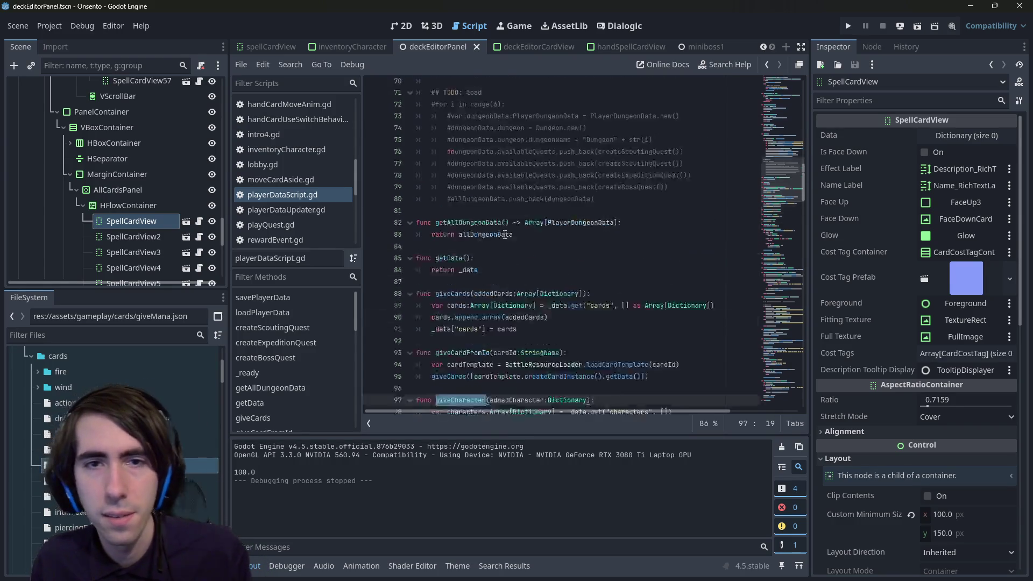
Step: Add a giveCharacter() call after the default dungeon setup, with an empty line above it
left_click(501, 308)
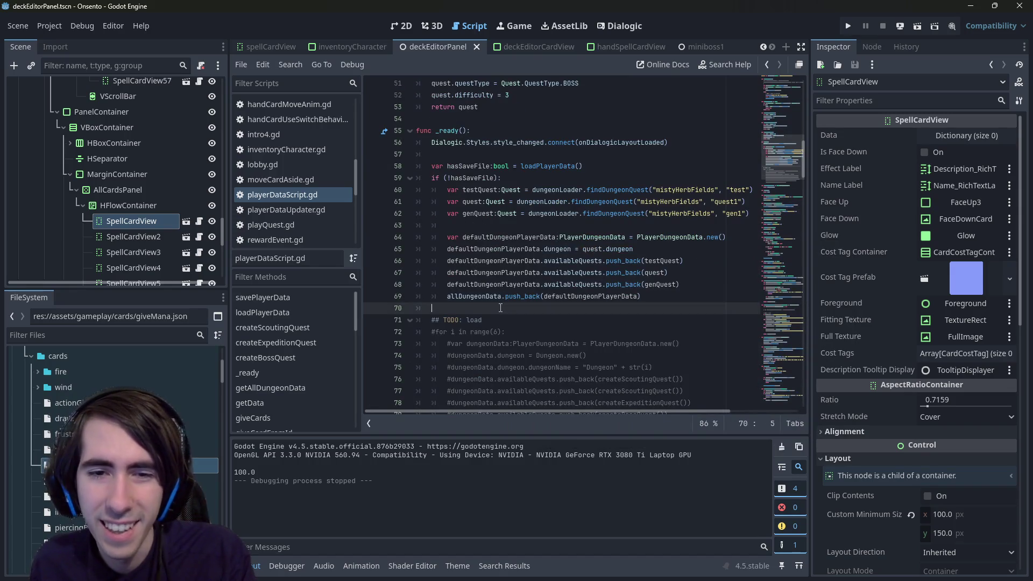
key("Return")
key("Return")
key("Up")
type("giveCharacter(")
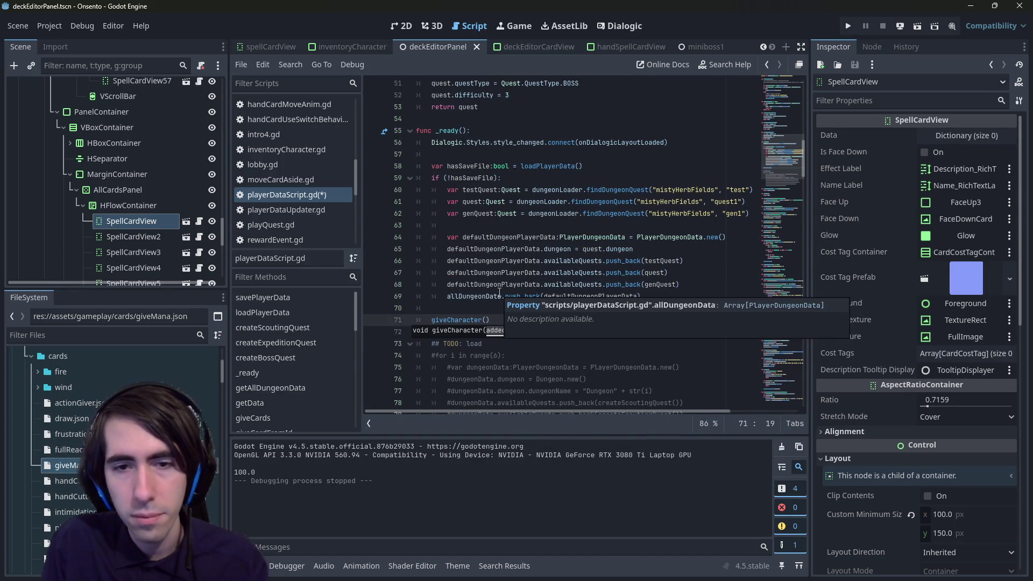
key("Home")
key("Return")
key("Up")
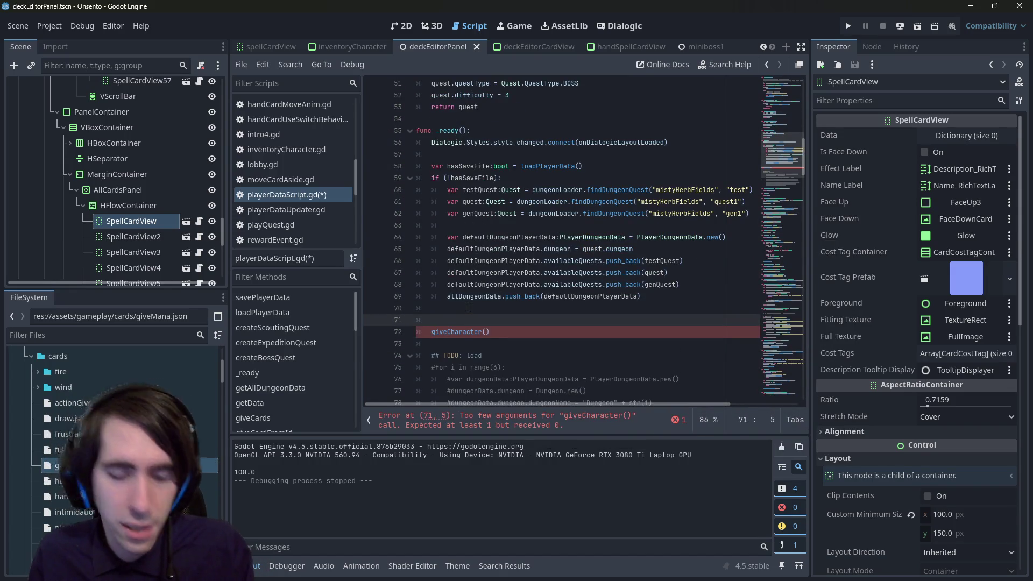
type("V")
key("BackSpace")
Step: Type BattleResourceLoader.characterLoader. on line 71 and inspect the characterLoader and GameResourceLoader definitions
type("BattleResourc")
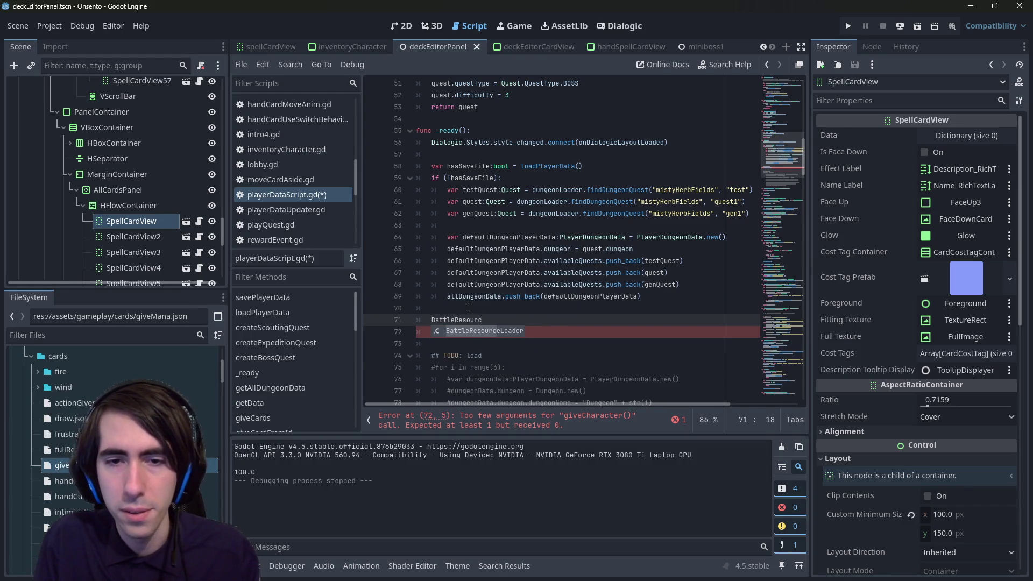
key("Return")
type(".")
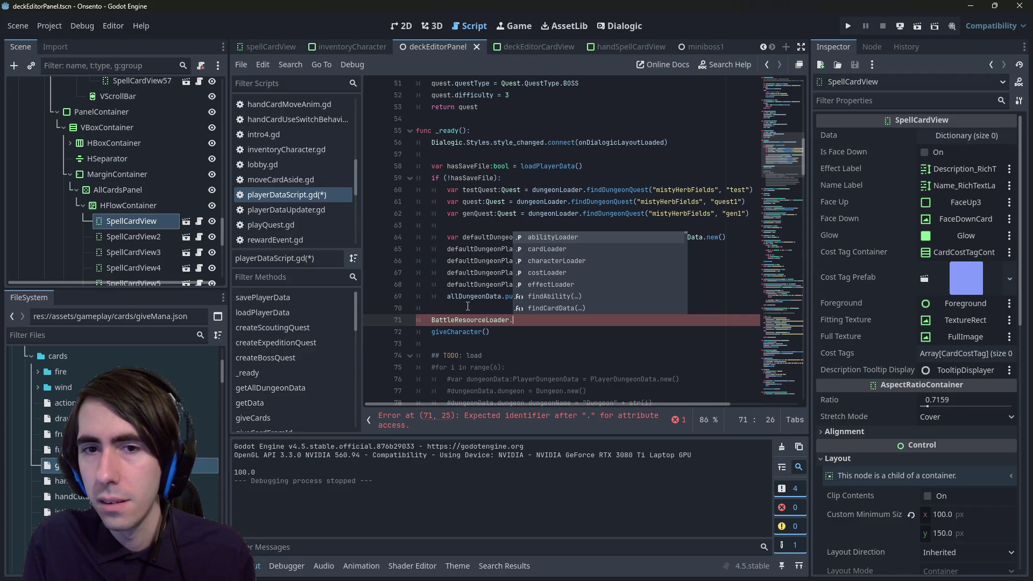
type("character")
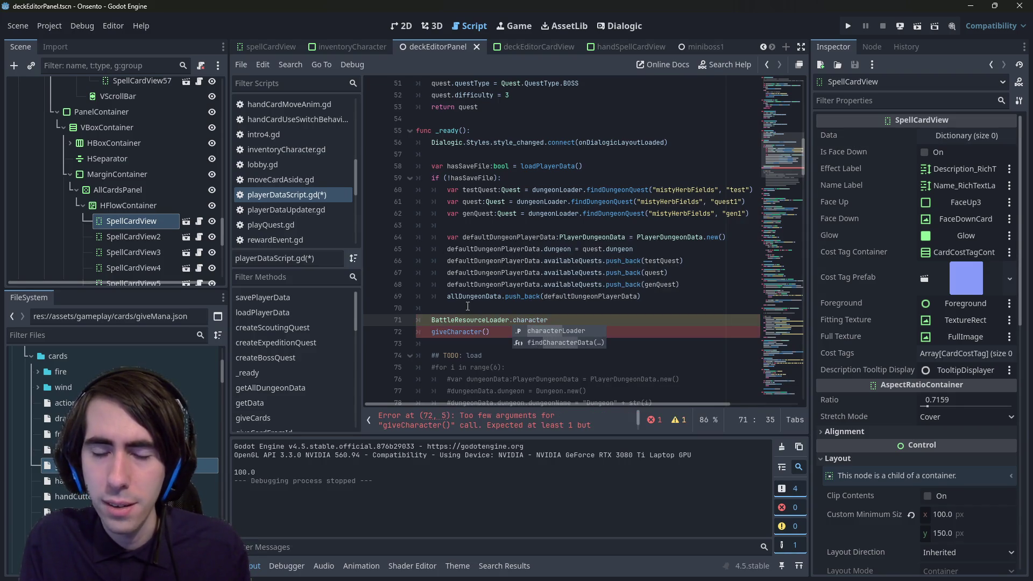
key("Return")
type(".")
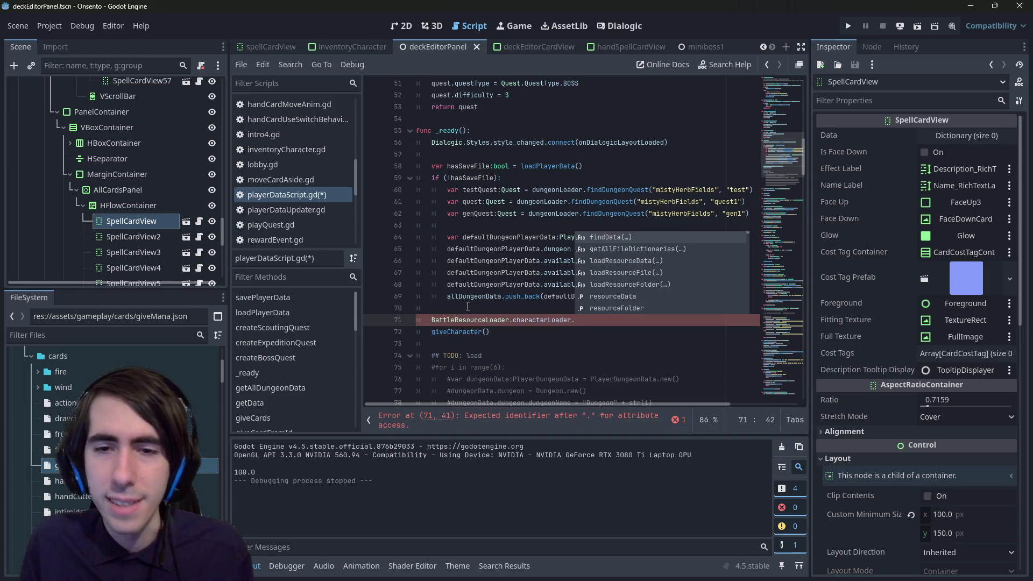
left_click(545, 324)
left_click(546, 323, "ctrl")
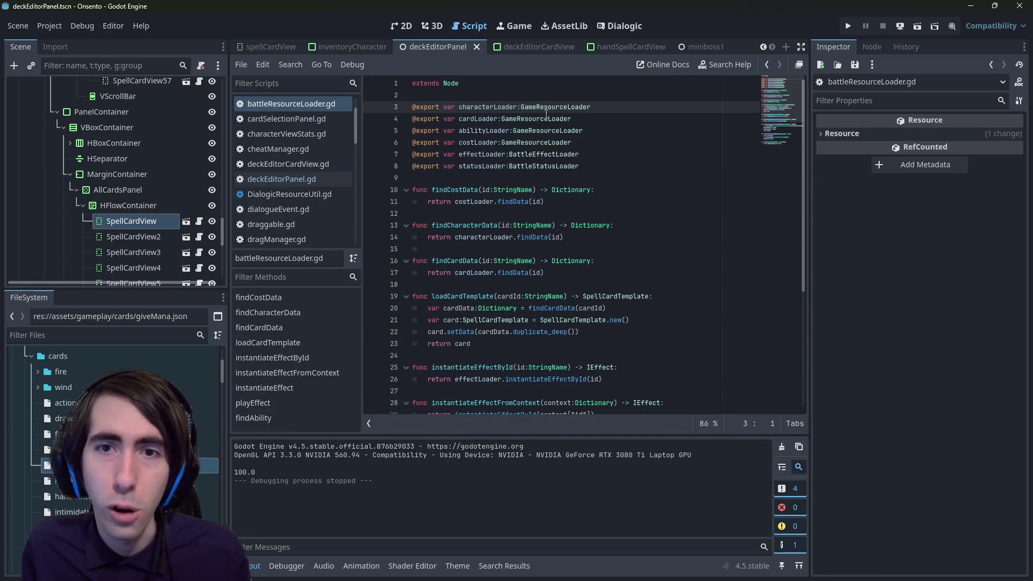
left_click(546, 108, "ctrl")
left_click(479, 154)
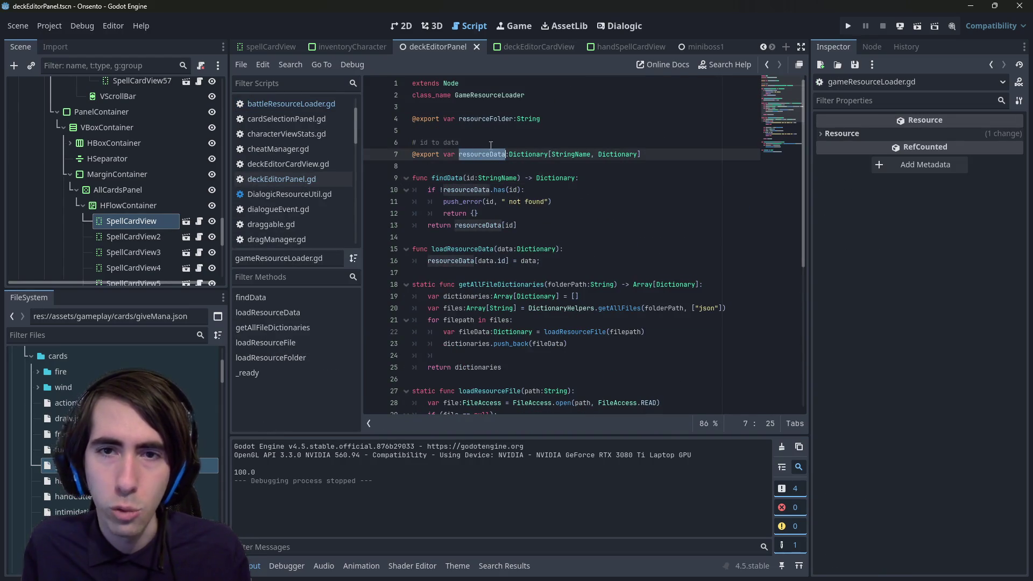
key("alt+Left")
key("alt+Left")
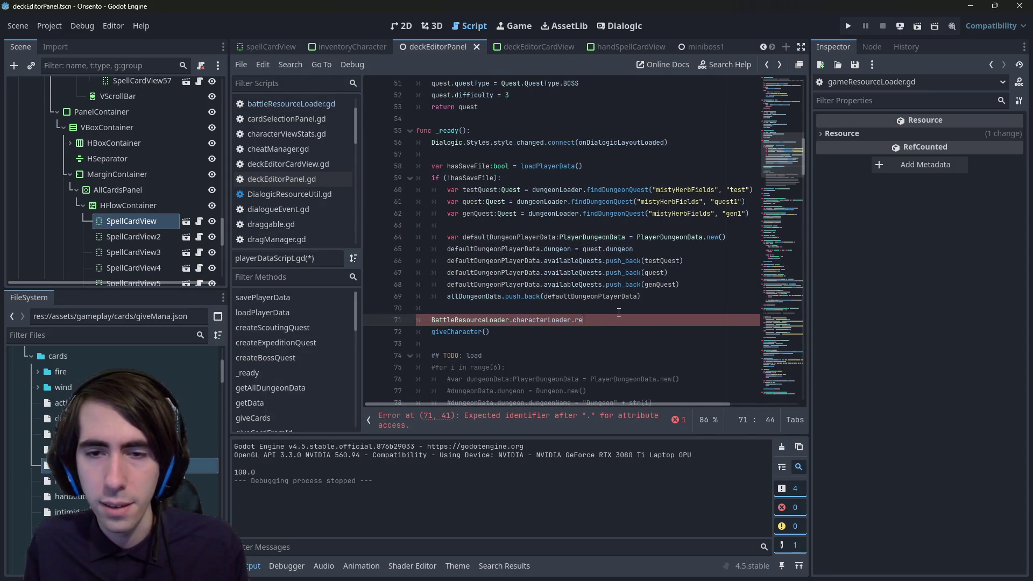
Step: Complete the expression with resourceData.values() and check where resourceData gets filled
type("sourceData")
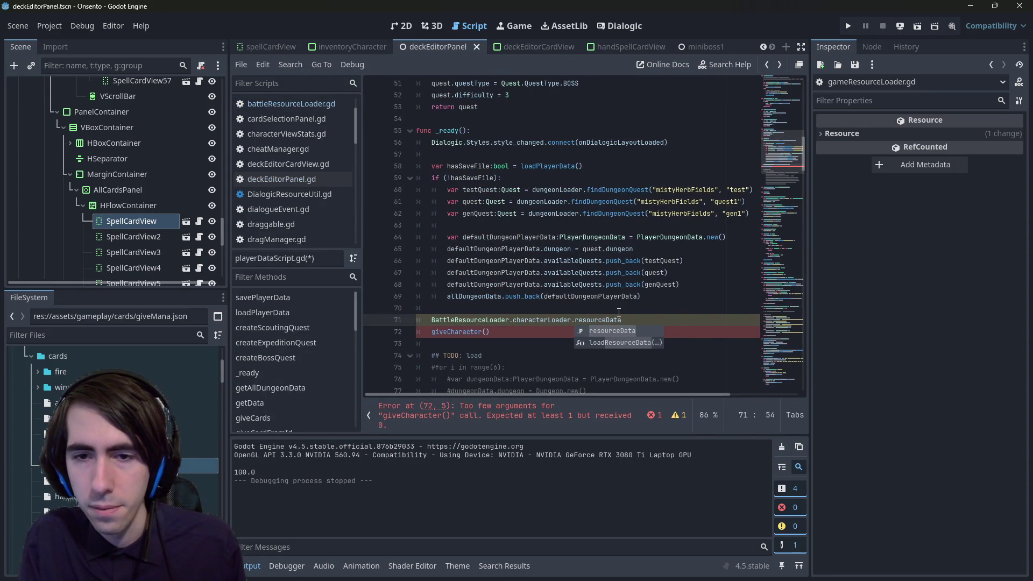
type(".")
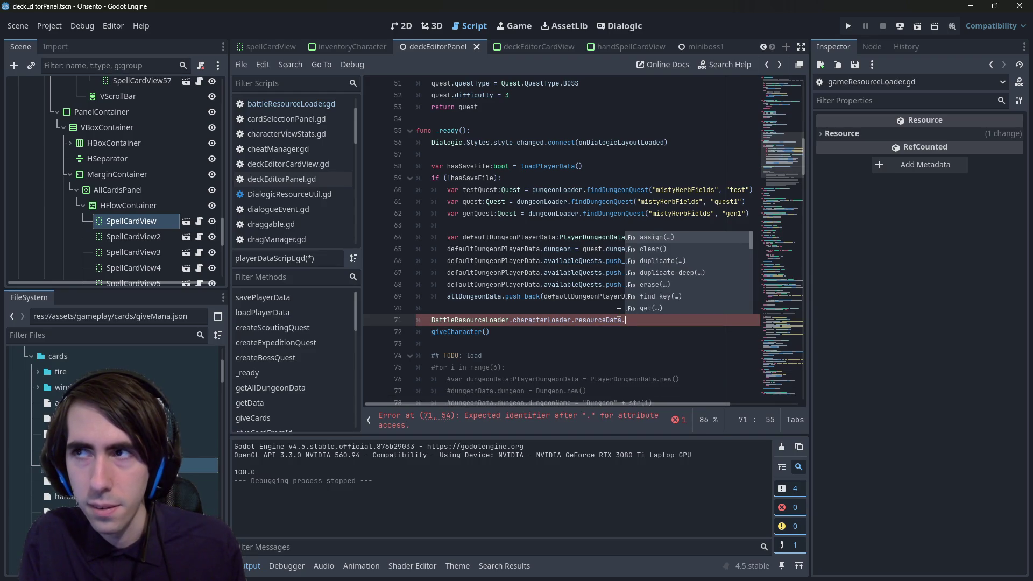
type("values(")
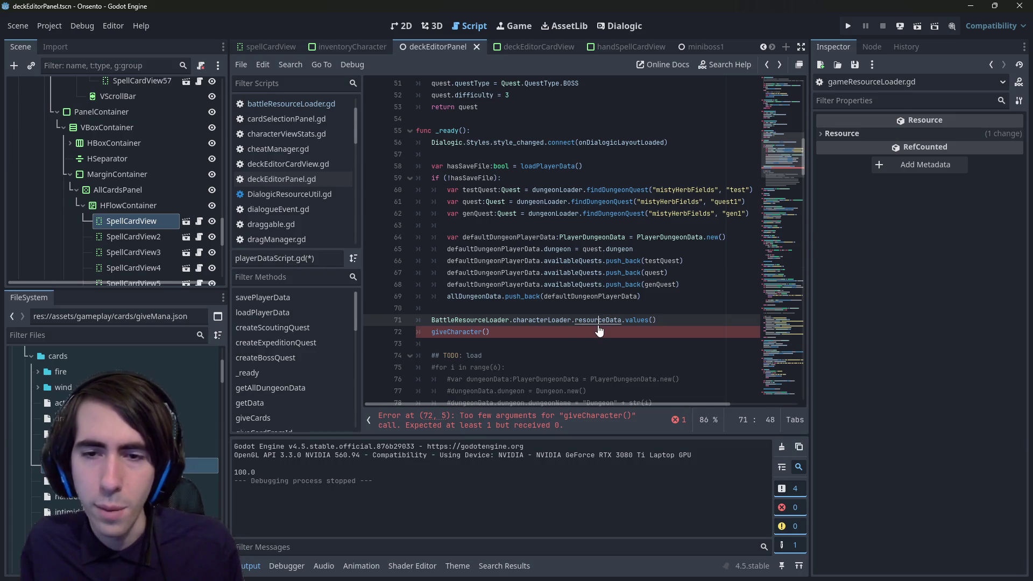
left_click(598, 321, "ctrl")
double_click(497, 156)
key("ctrl+f")
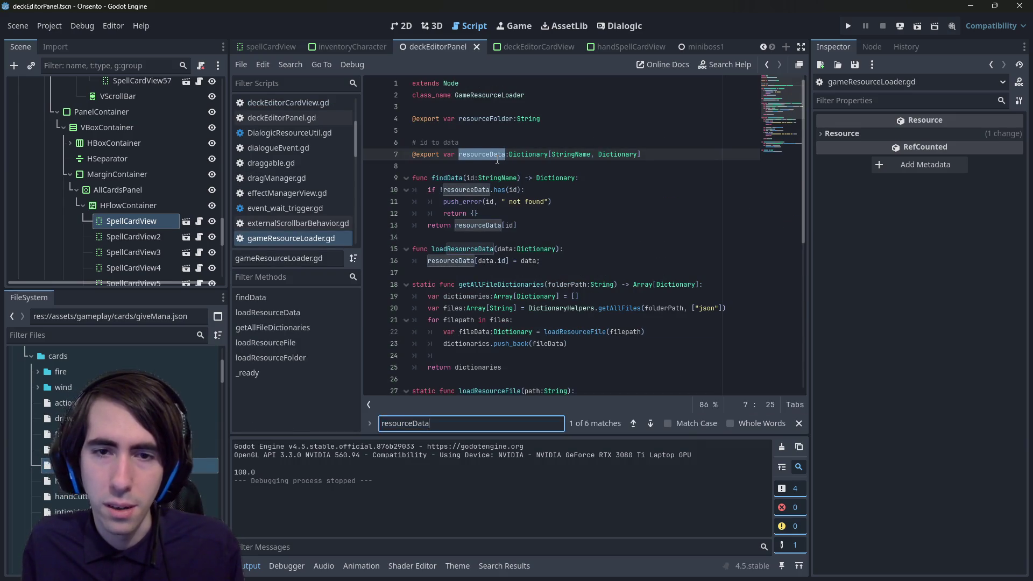
scroll(470, 251, "down", 3)
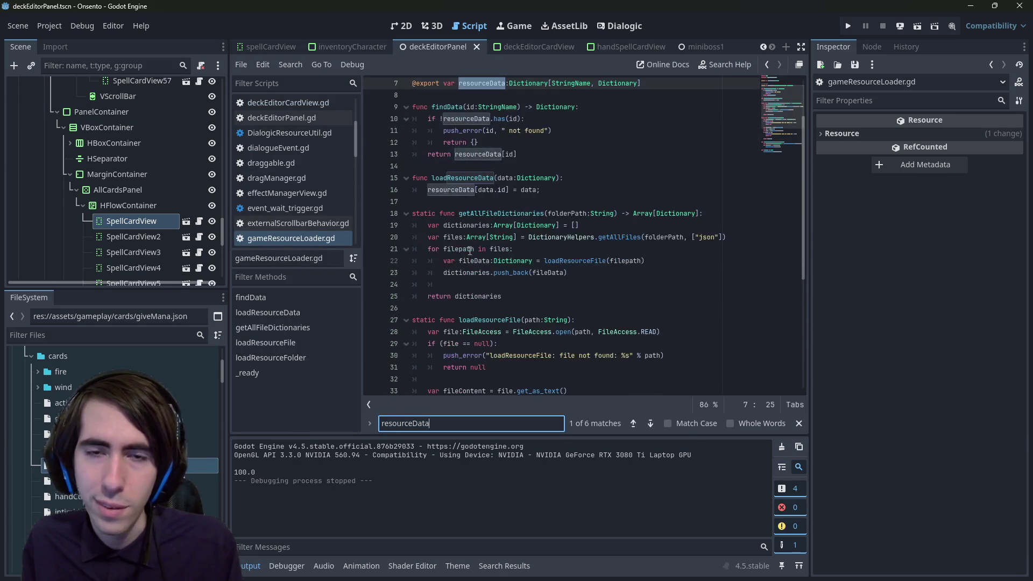
left_click(579, 159)
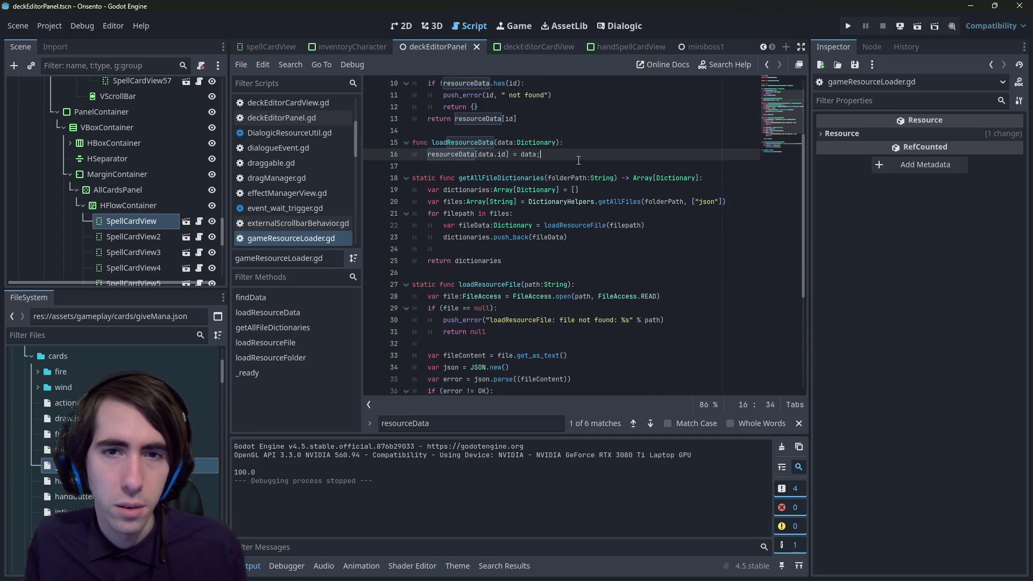
scroll(579, 161, "down", 4)
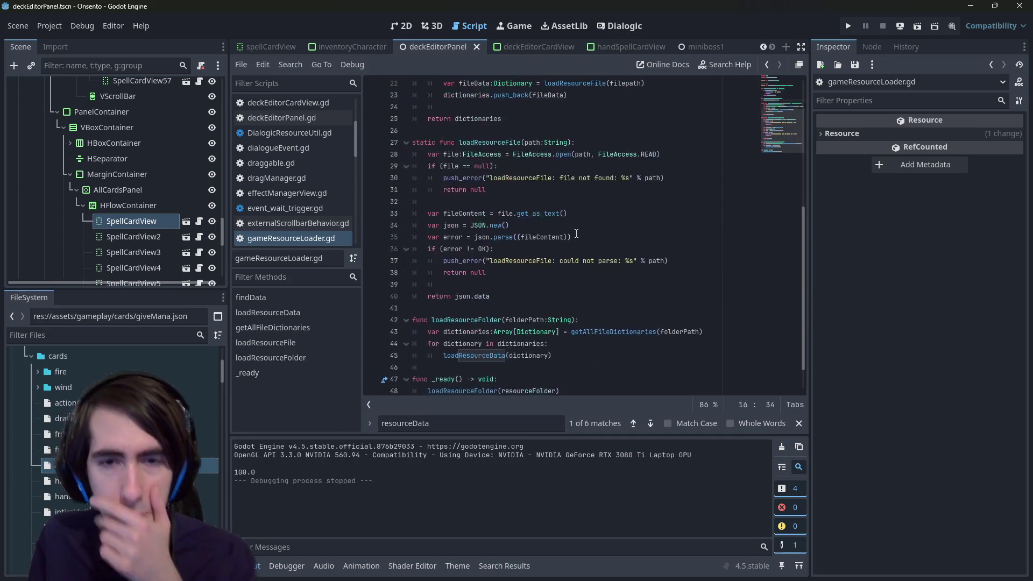
scroll(568, 221, "down", 1)
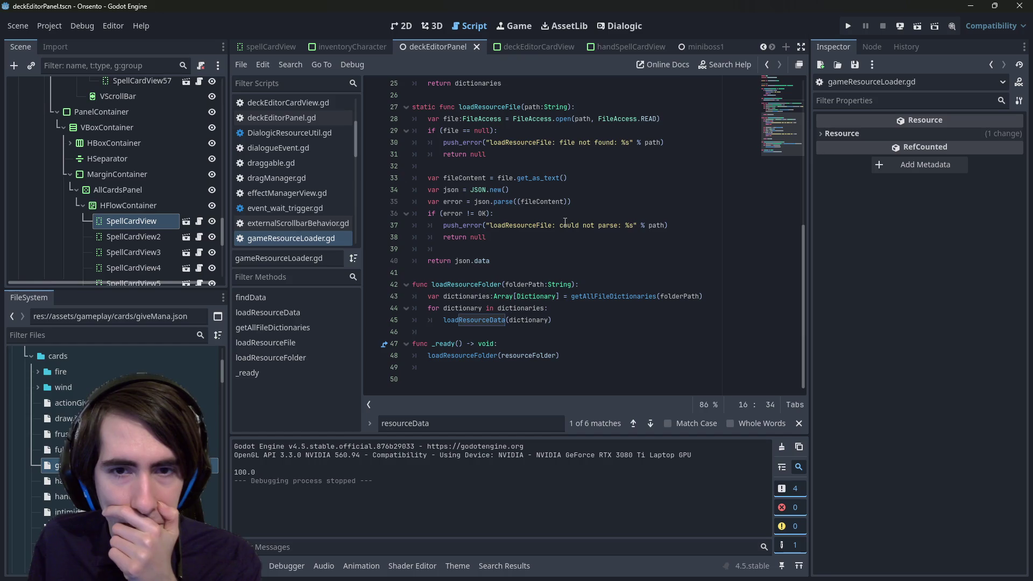
scroll(566, 221, "up", 8)
key("alt+Left")
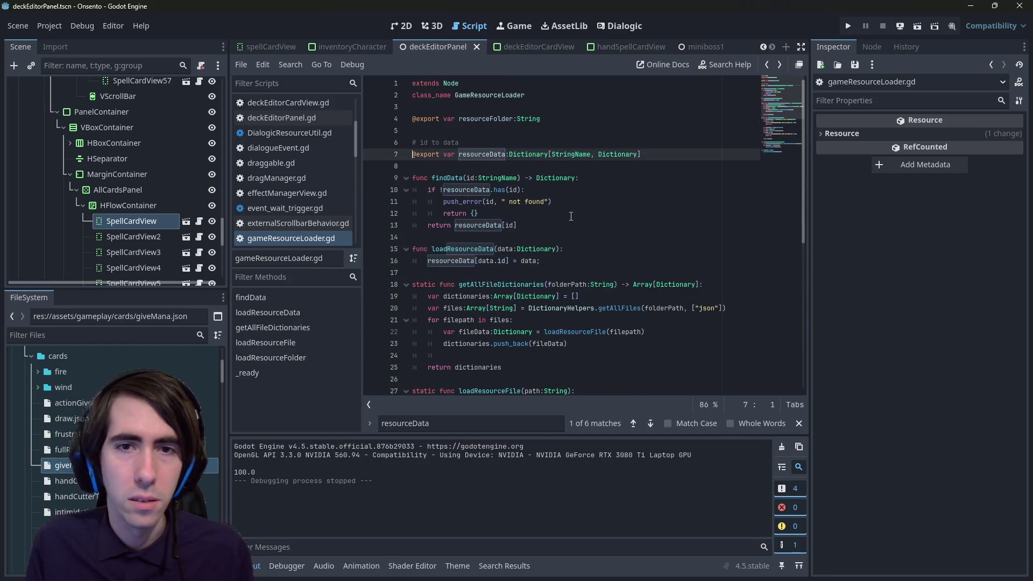
key("alt+Left")
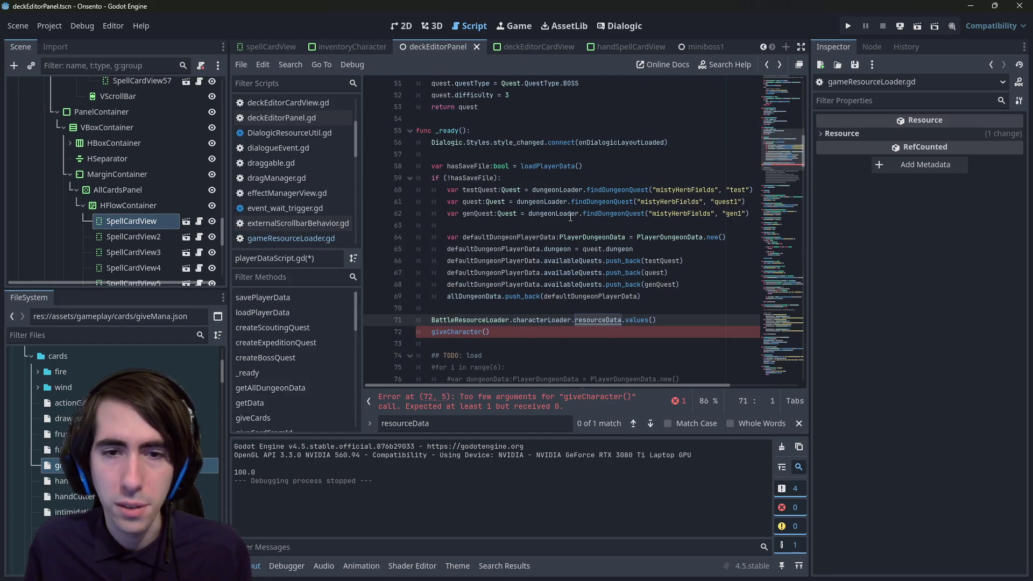
Step: Prefix line 71 with 'var characterData in', end it with a colon, and indent giveCharacter beneath
type("var charac")
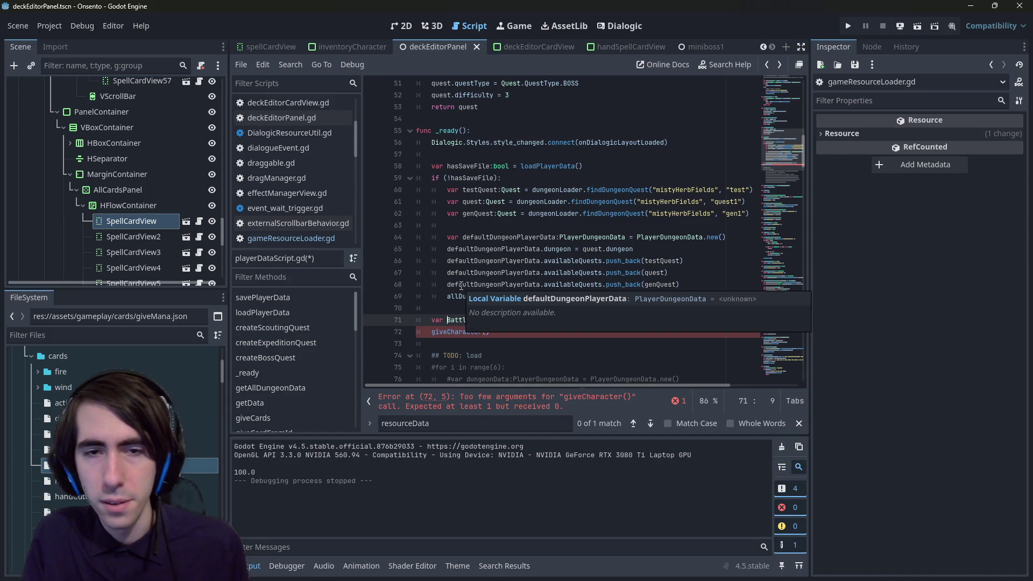
type("terData in")
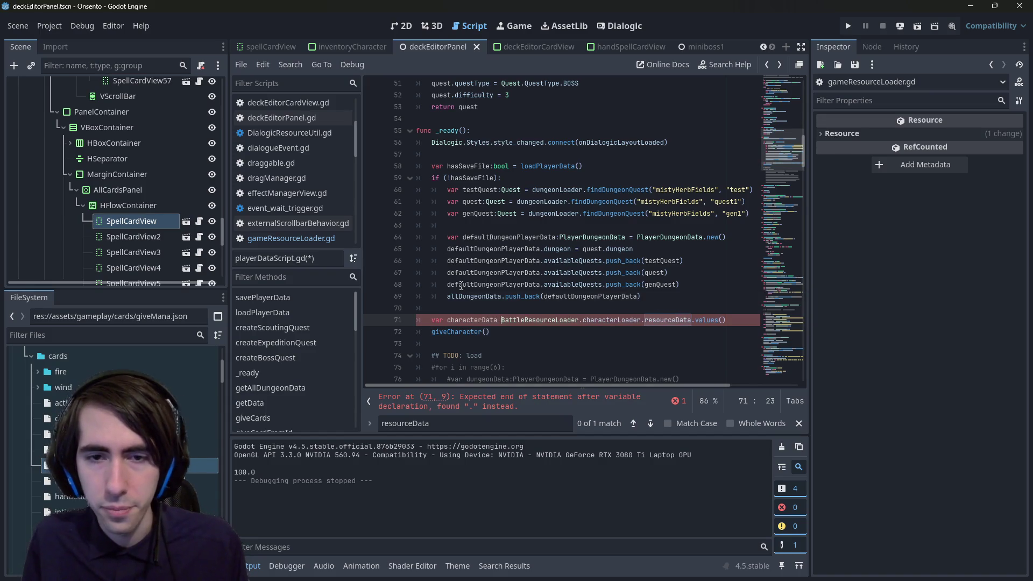
key("ctrl+Right")
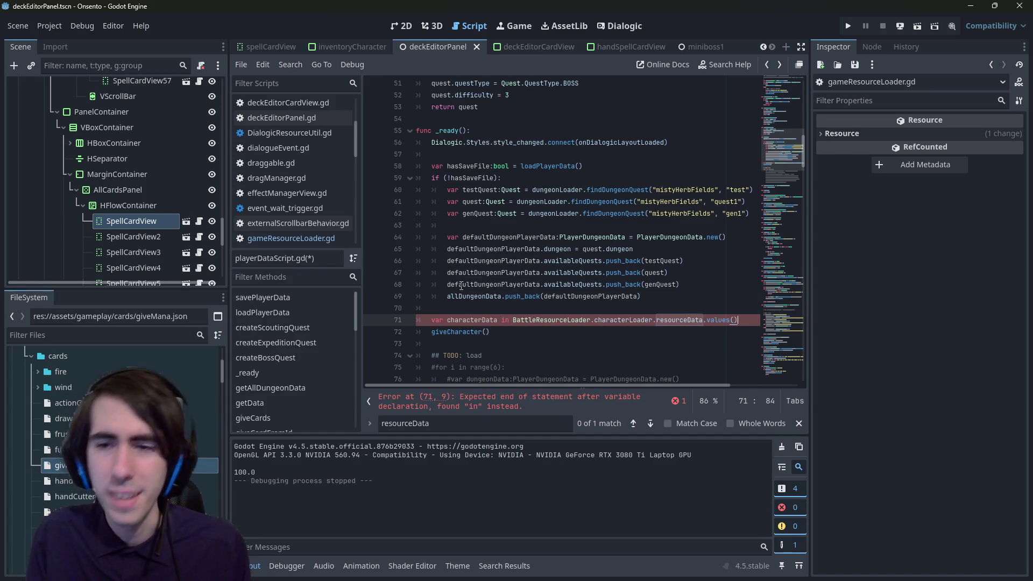
key("End")
type(":")
key("Return")
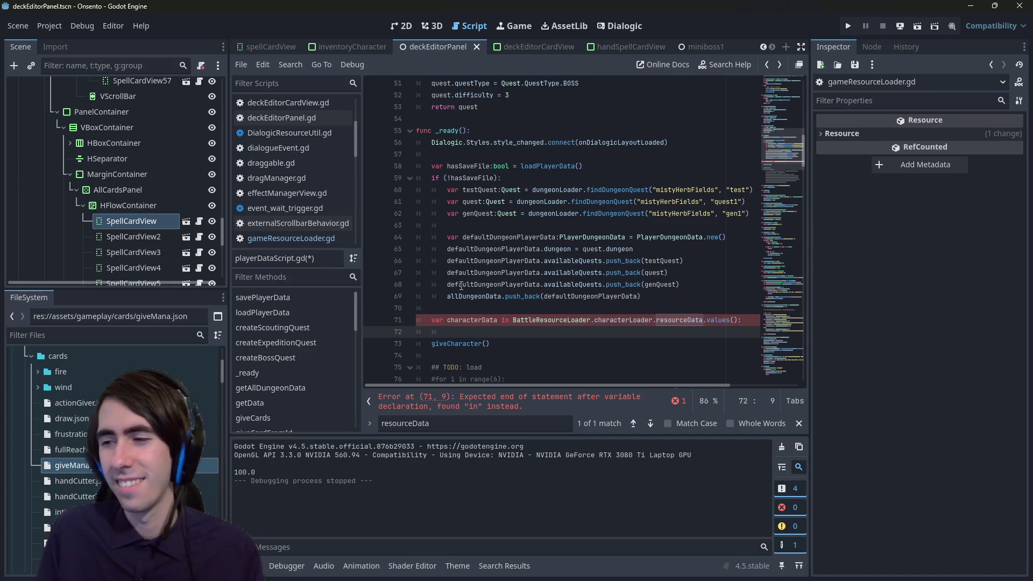
left_click(501, 318)
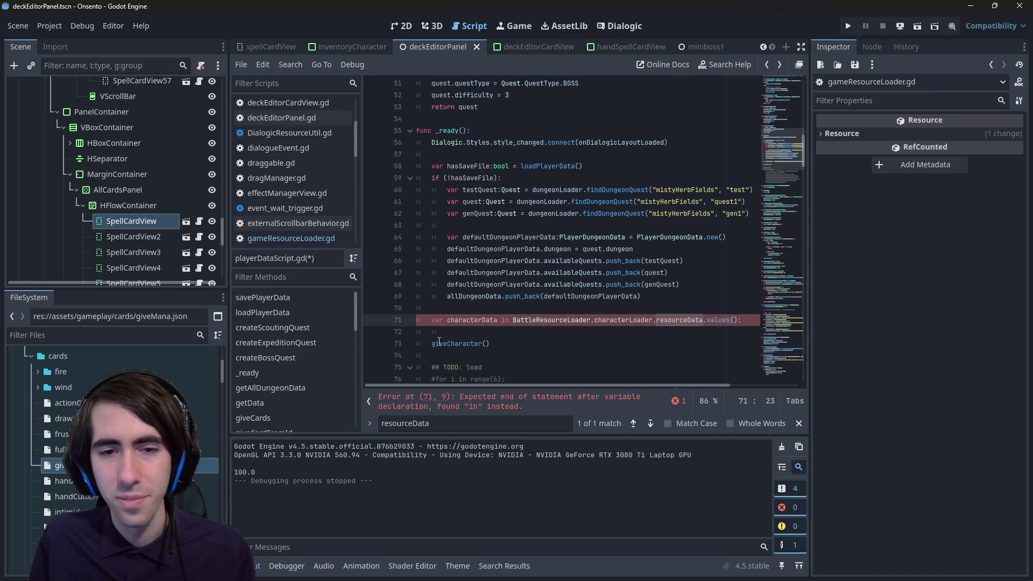
left_click(433, 344)
key("BackSpace")
key("BackSpace")
key("ctrl+Right")
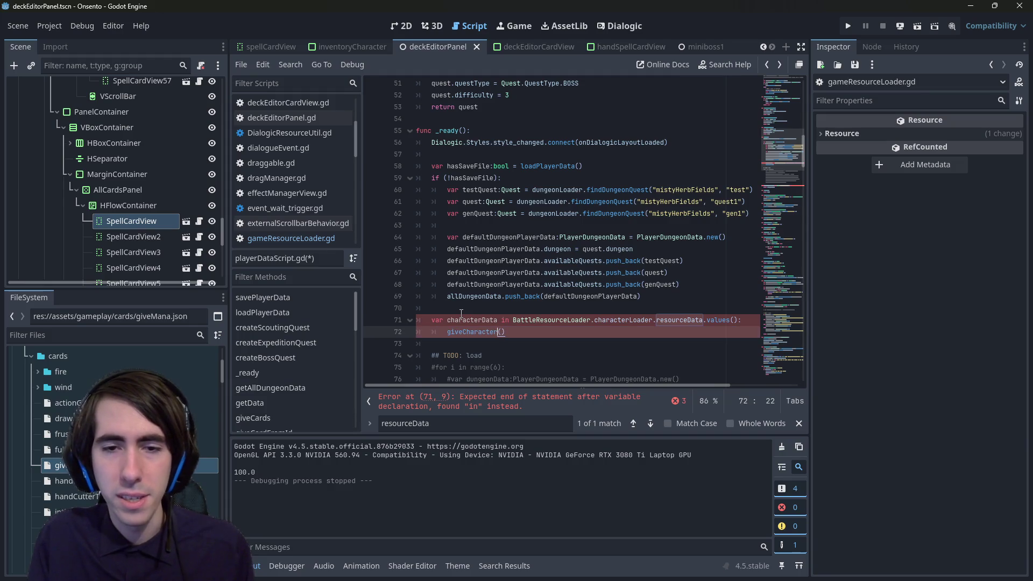
Step: Change var to for, pass characterData into giveCharacter(), and run the scene
key("Up")
key("BackSpace")
key("BackSpace")
key("BackSpace")
type("for")
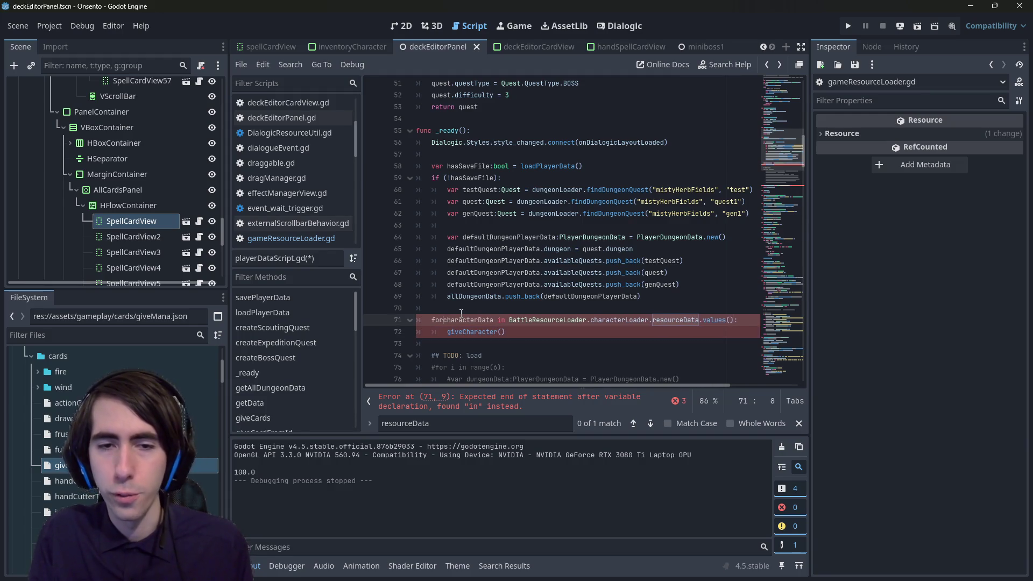
key("Down")
key("End")
key("Left")
type("characterData")
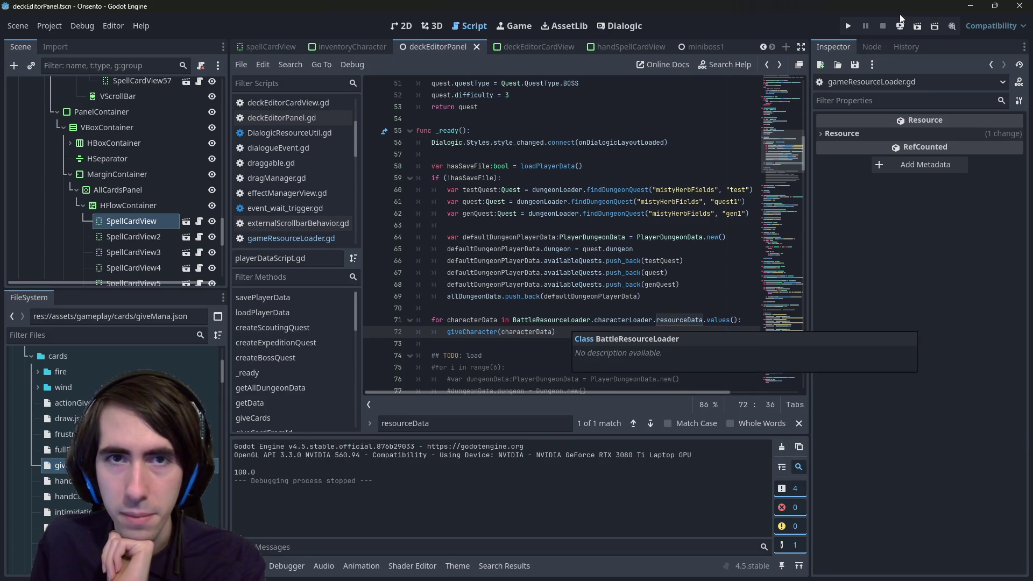
left_click(918, 27)
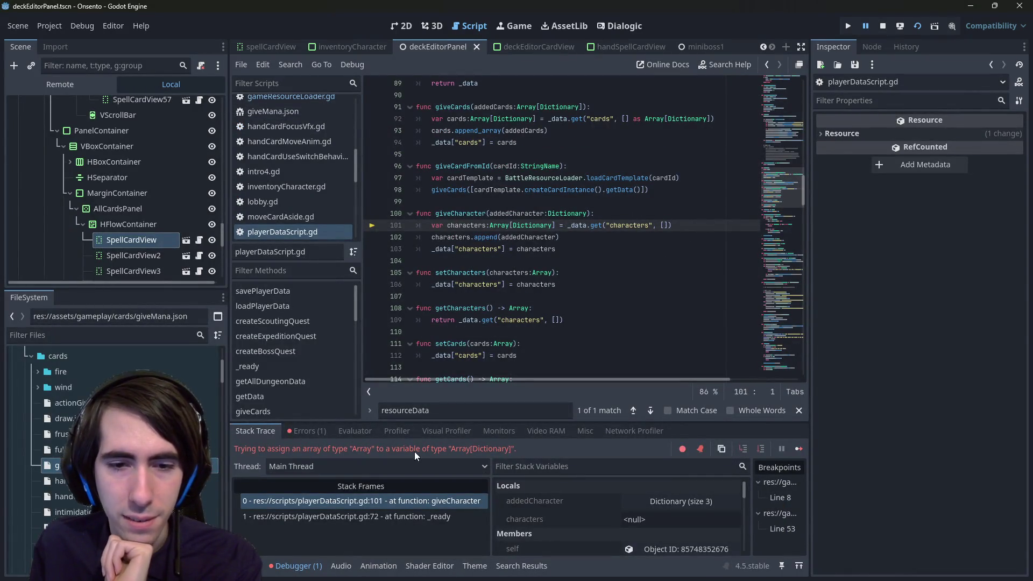
Step: Cast giveCharacter's empty default array 'as Array[Dictionary]', save, and stop the game
double_click(463, 214)
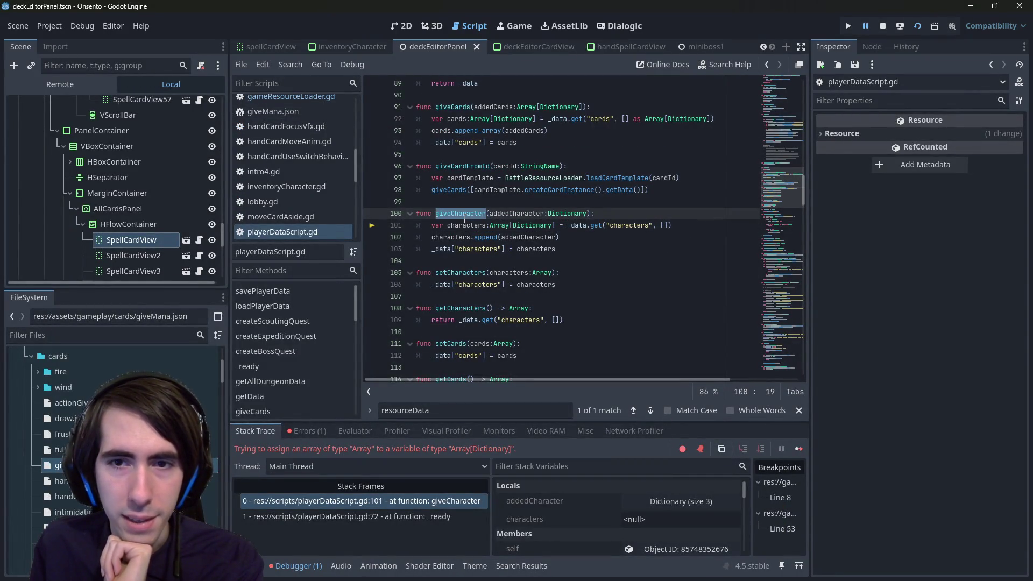
double_click(518, 215)
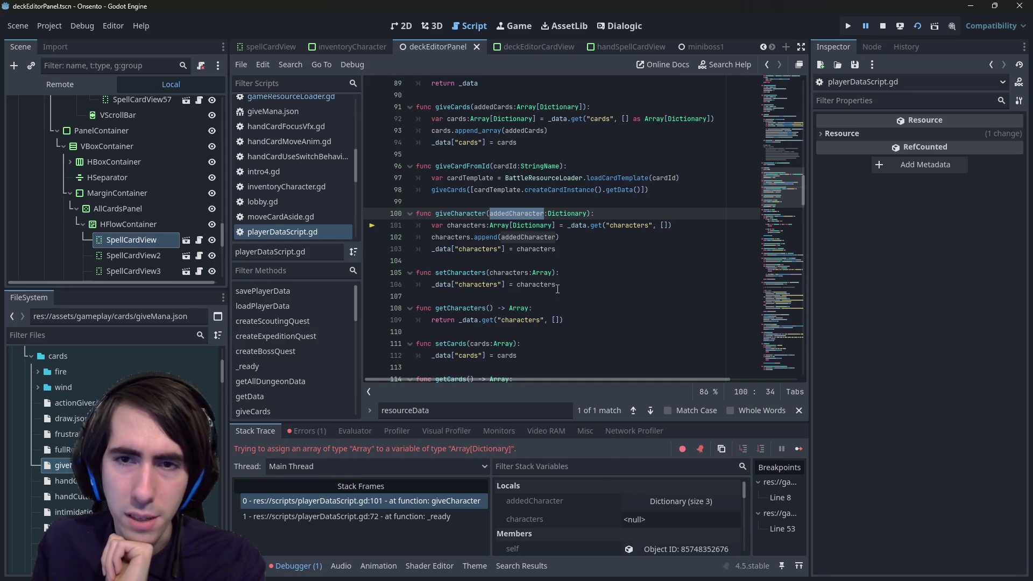
left_click(668, 225)
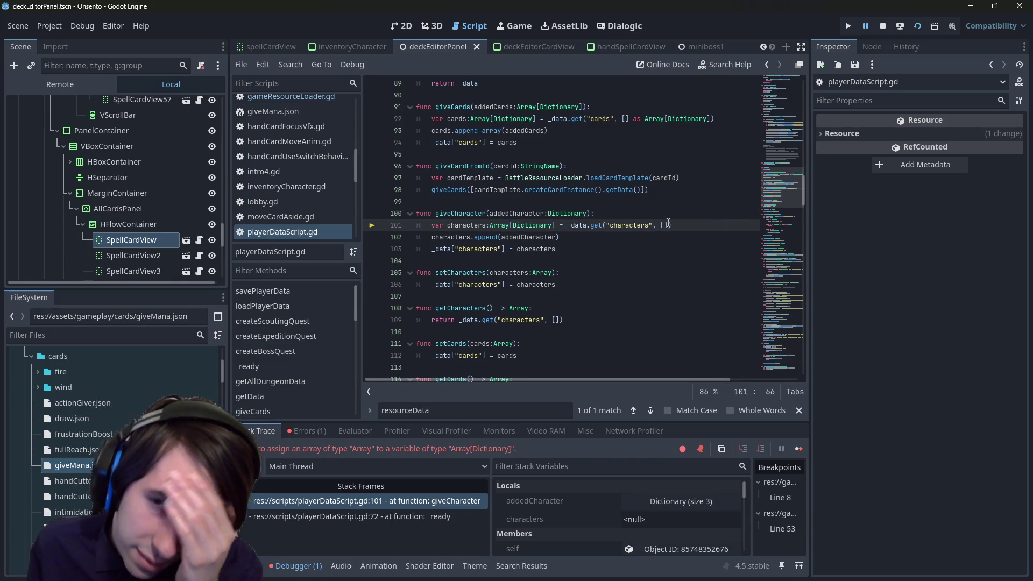
type("as ")
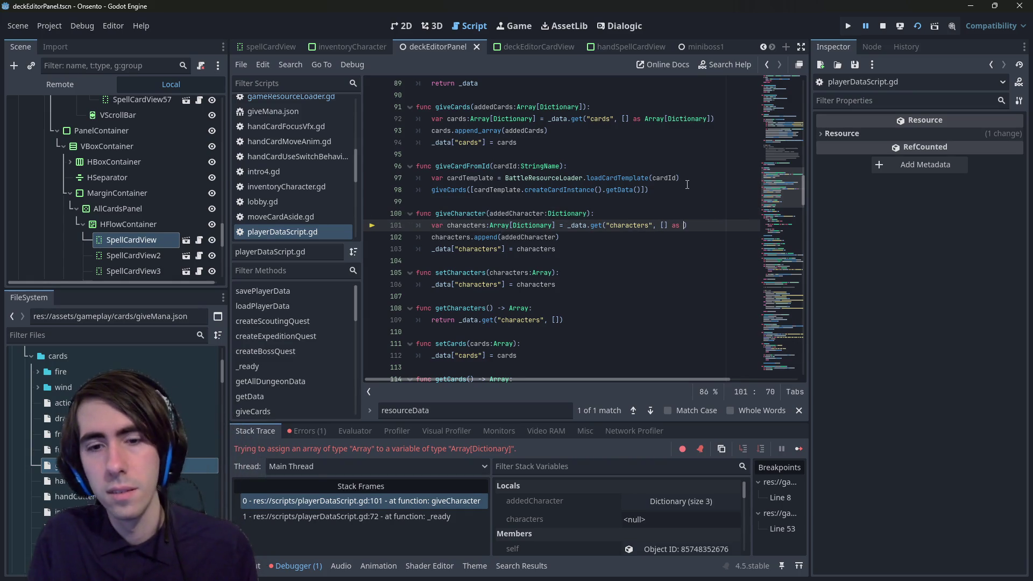
type("Array[]")
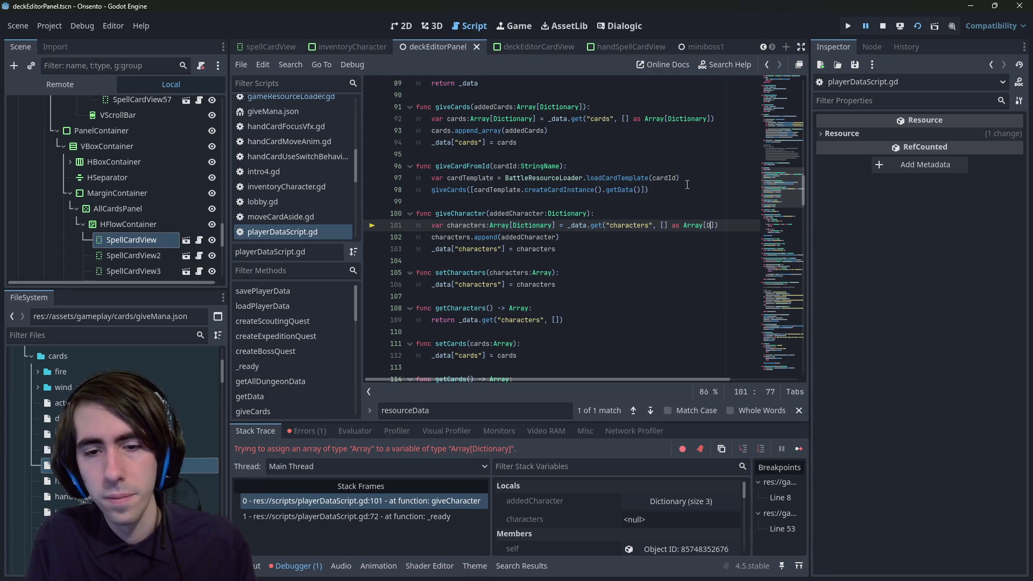
type("ictionary")
key("ctrl+s")
left_click(922, 26)
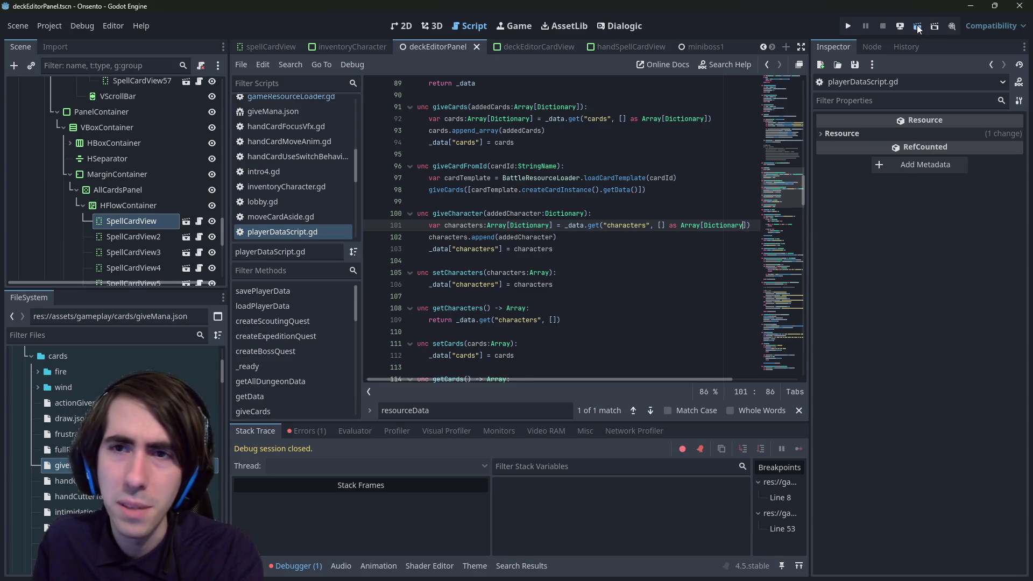
Step: Relaunch the game and switch back to the editor showing the type error
left_click_drag(635, 225, 560, 236)
left_click(570, 236)
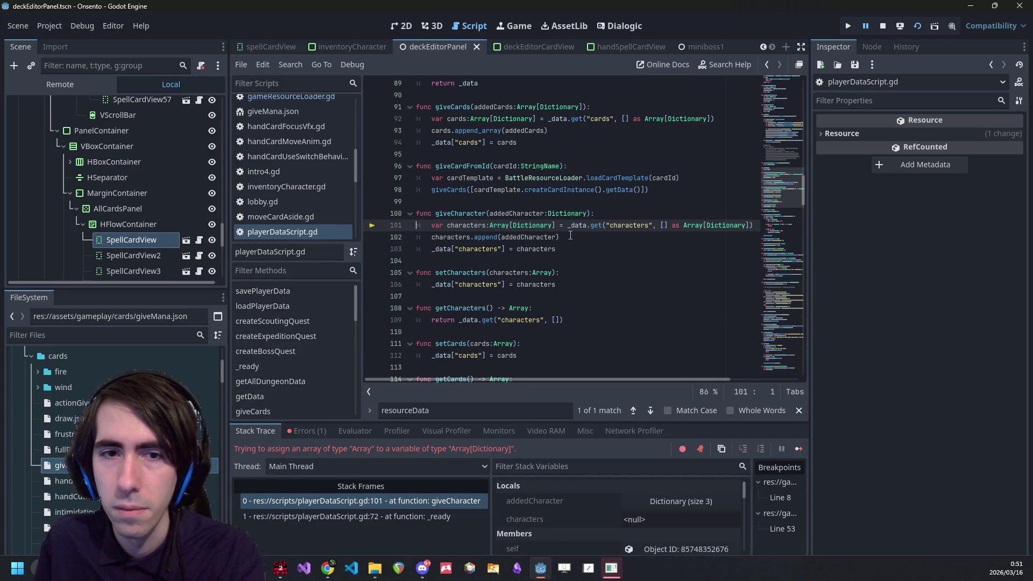
left_click(623, 567)
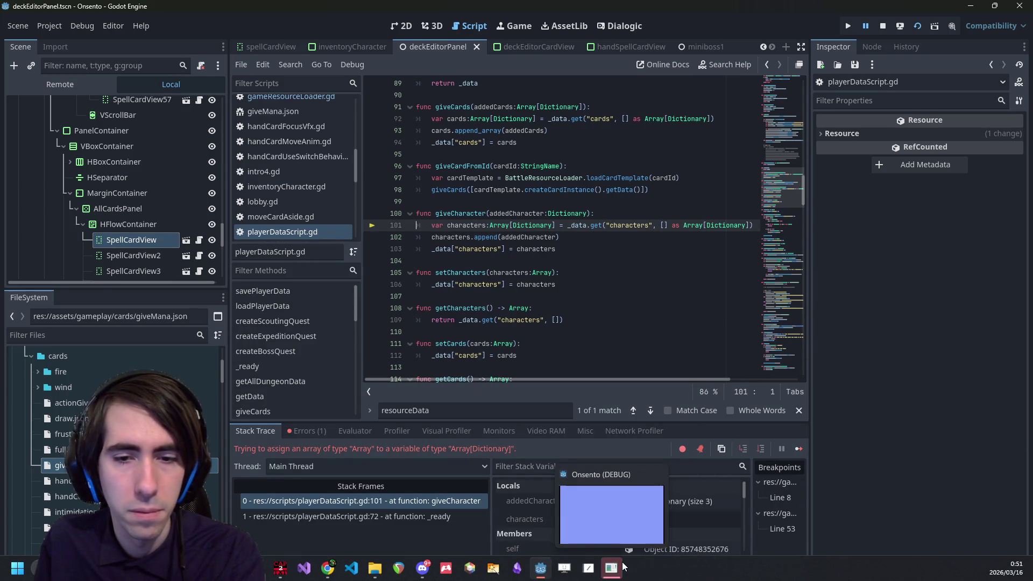
key("alt+Tab")
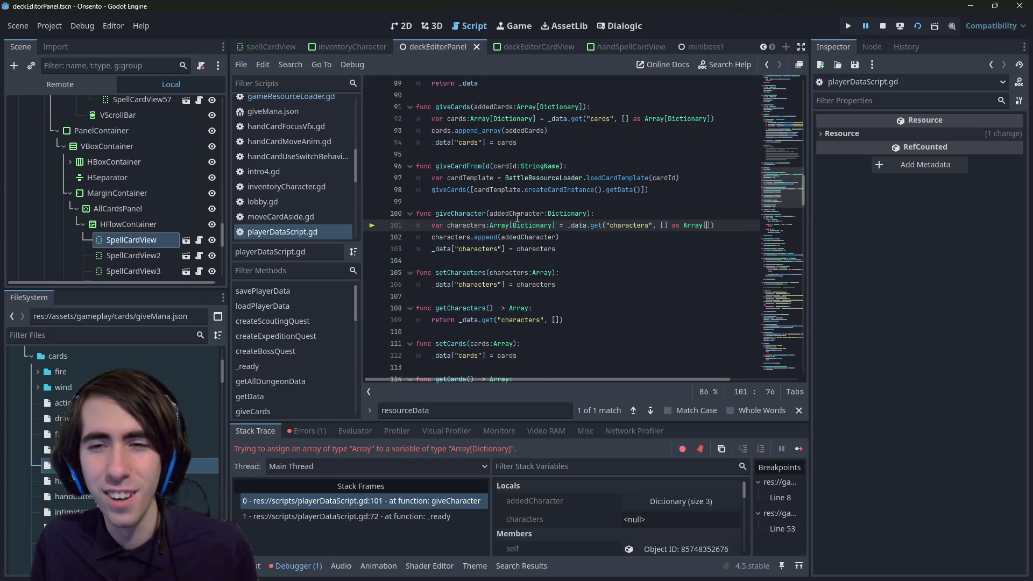
Step: Remove the Dictionary element type on line 101, stop the crashed run, and rerun with F5
key("alt+Left")
key("alt+Right")
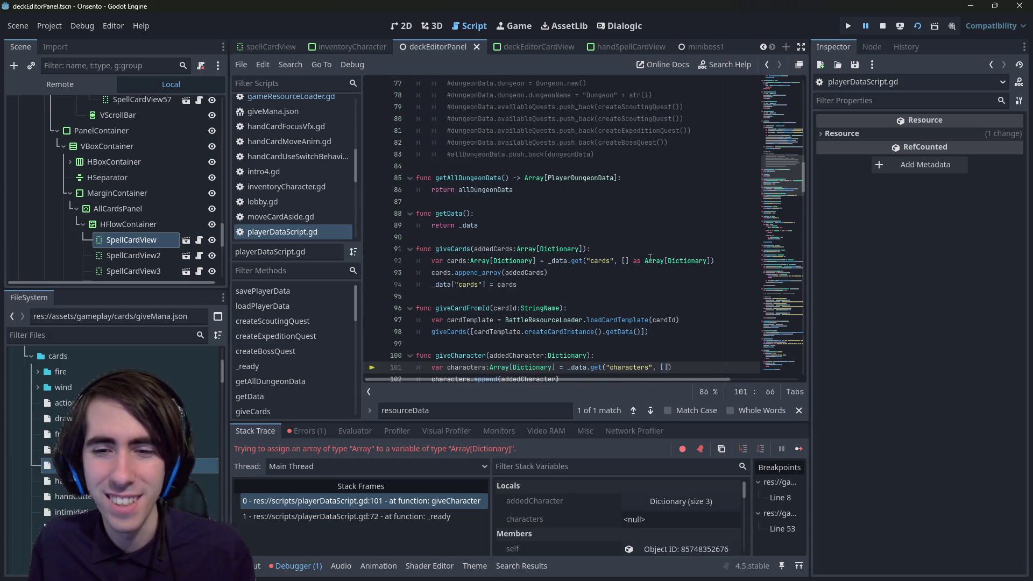
double_click(533, 296)
key("BackSpace")
key("BackSpace")
key("Delete")
key("Delete")
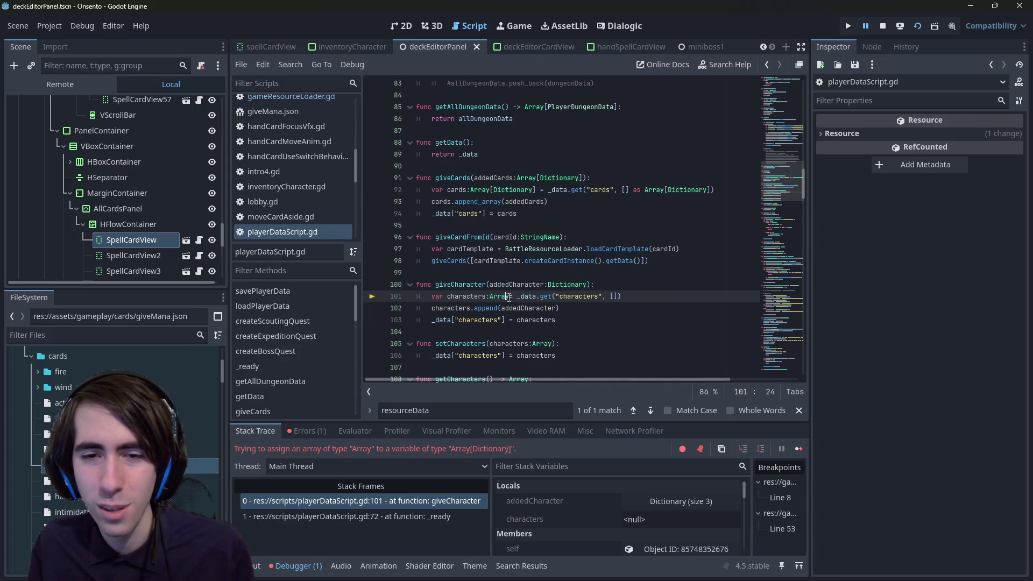
left_click(888, 26)
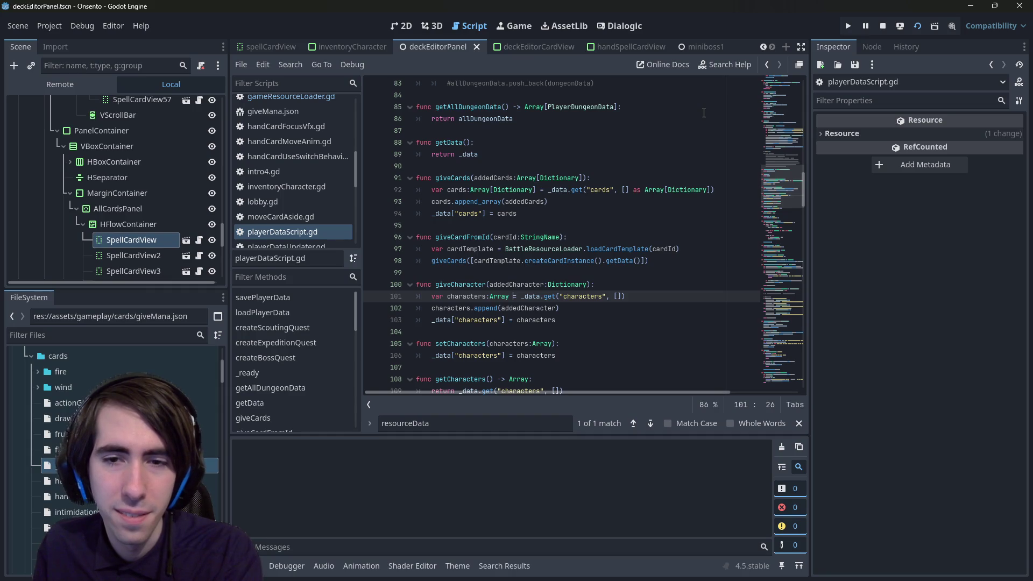
key("F5")
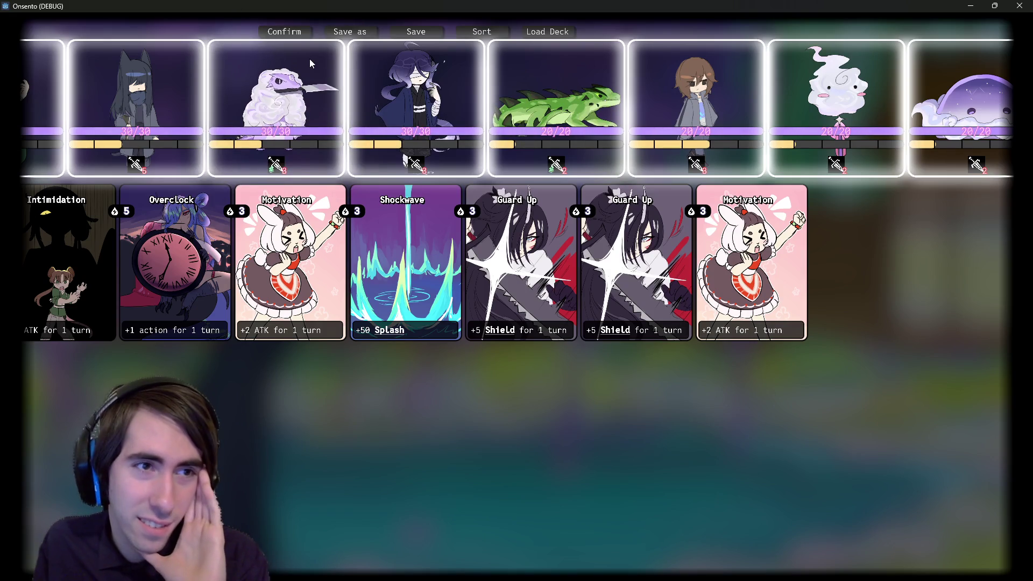
Step: Close the game after checking the deck editor shows all characters and cards
left_click(1021, 5)
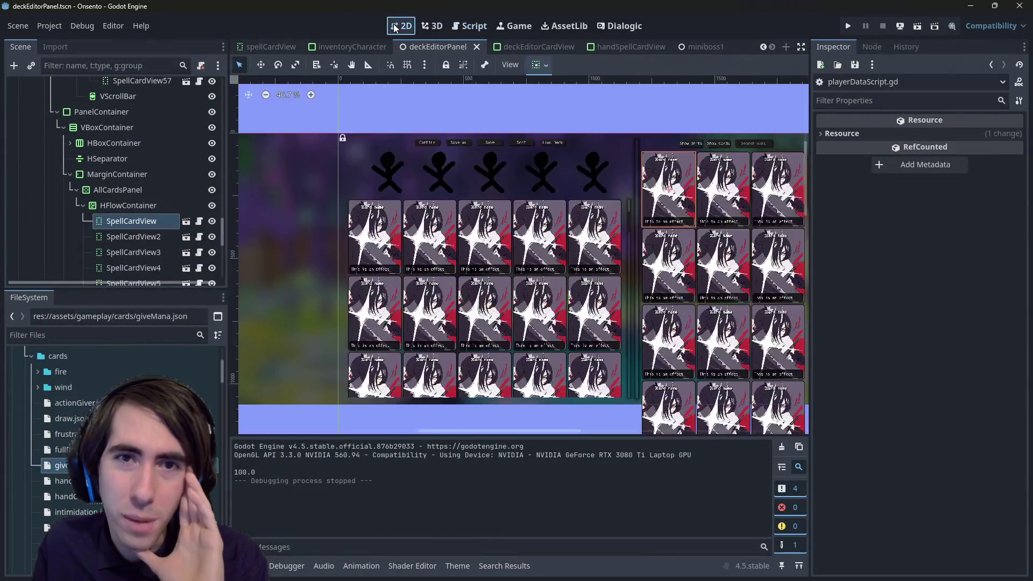
Step: Try changing DeckCharacters_HBoxContainer's type to ScrollContainer, then undo the change
scroll(488, 221, "up", 3)
left_click(558, 183)
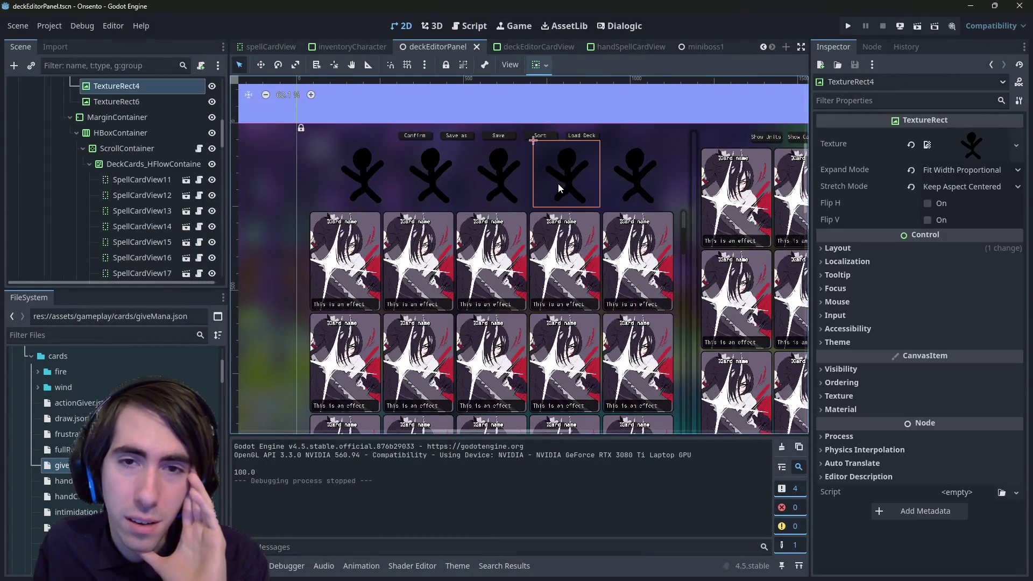
scroll(135, 177, "up", 3)
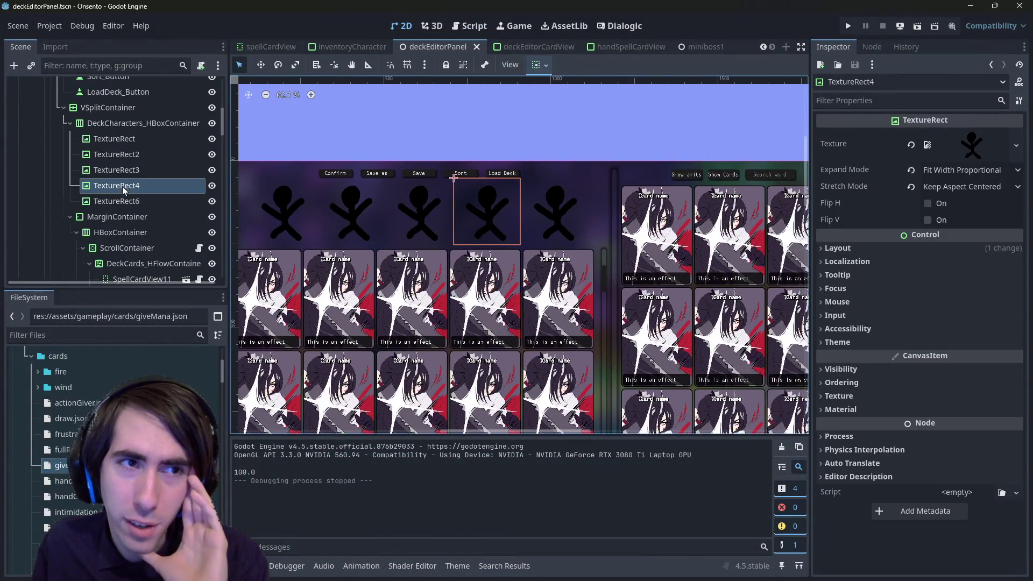
left_click(147, 123)
scroll(147, 123, "up", 3)
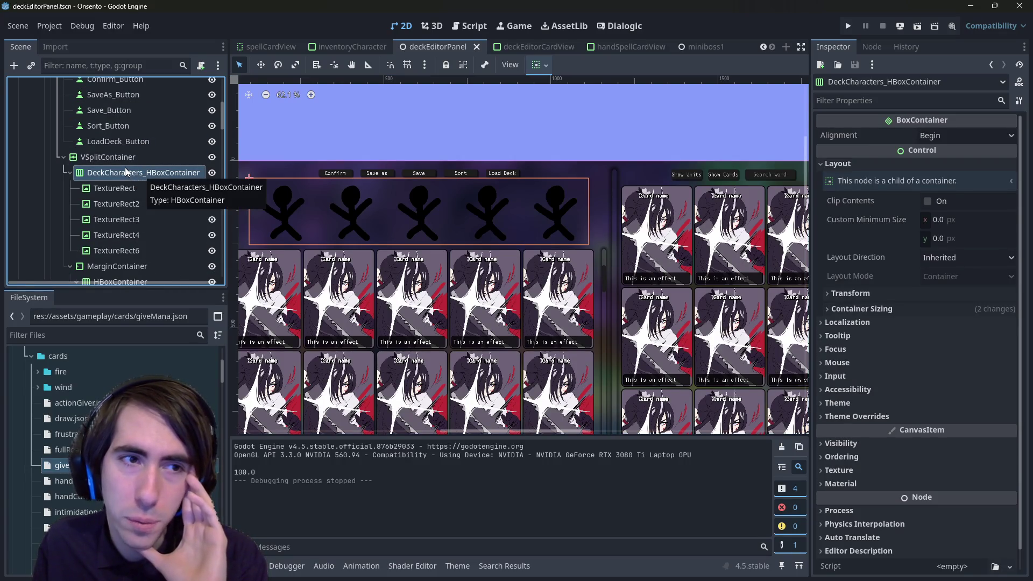
right_click(122, 172)
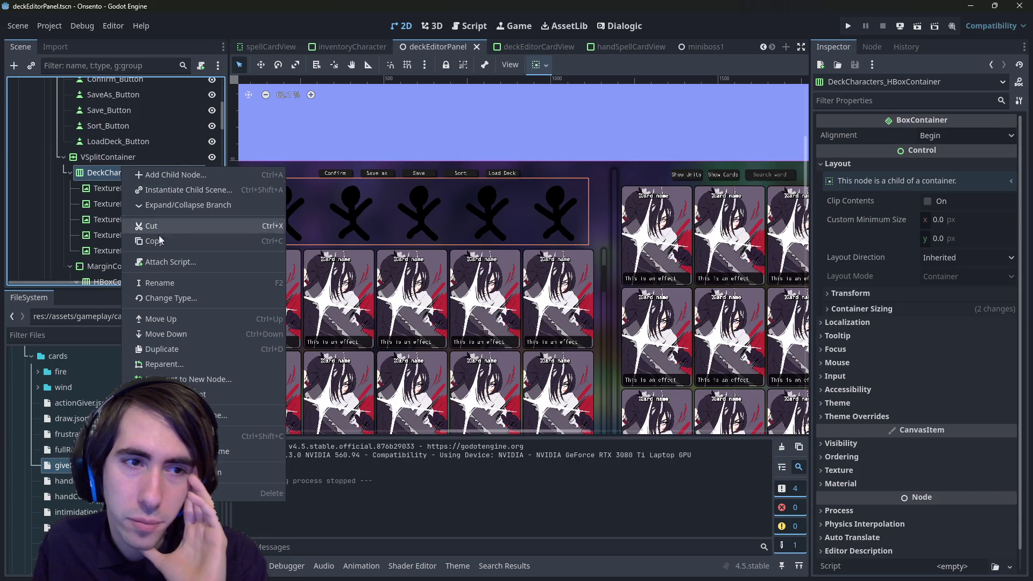
left_click(181, 295)
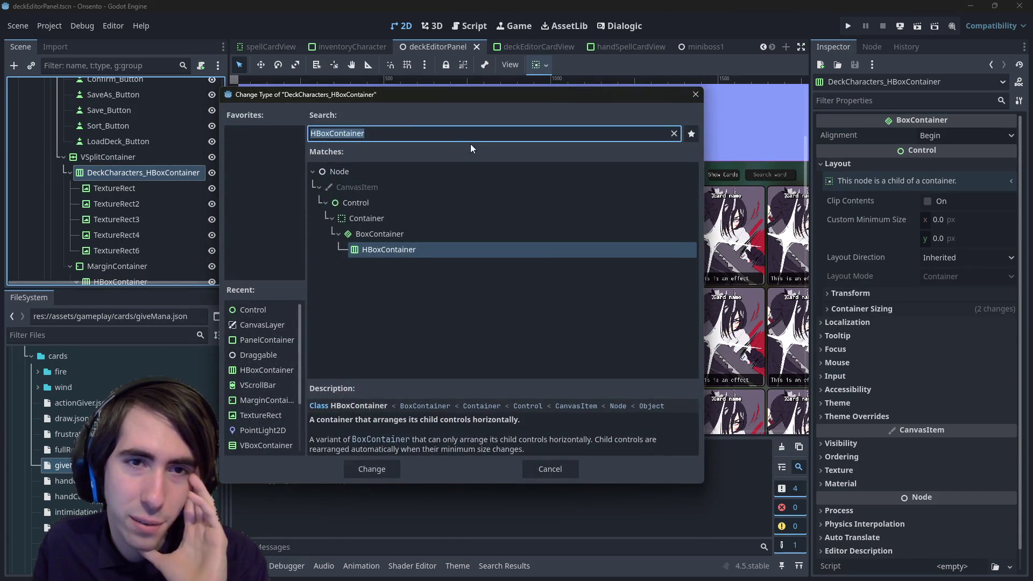
type("scroll")
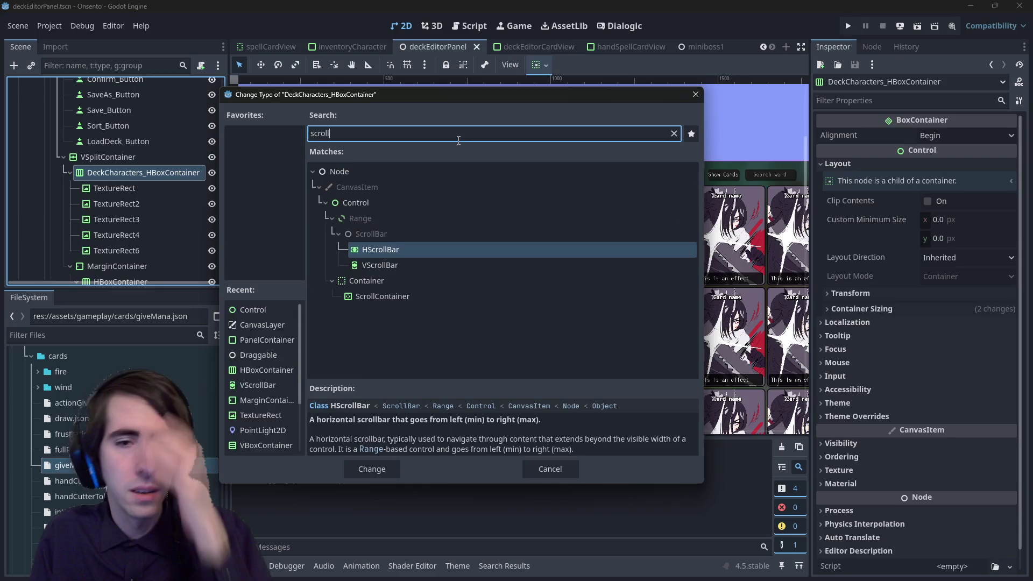
left_click(400, 296)
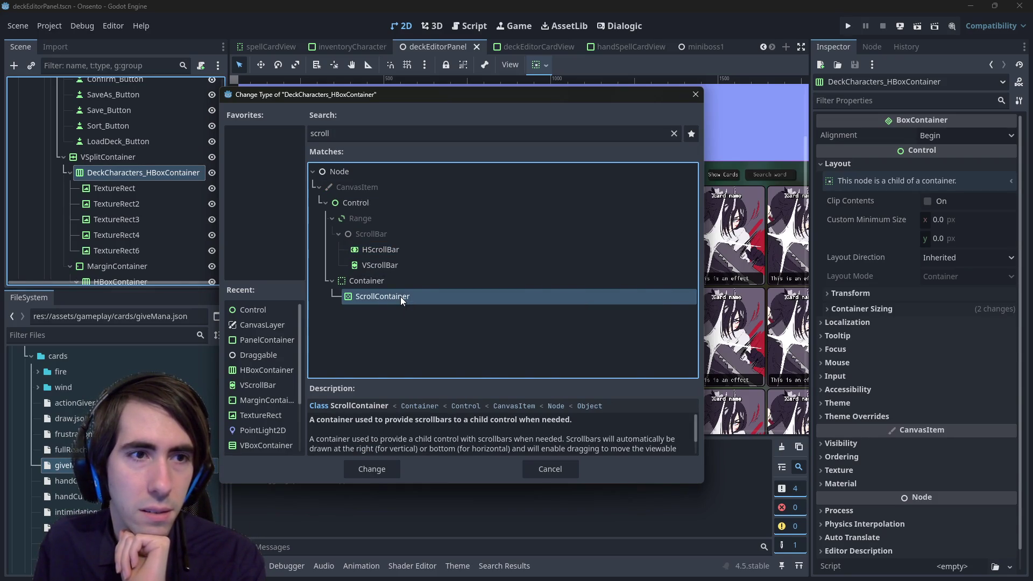
key("Return")
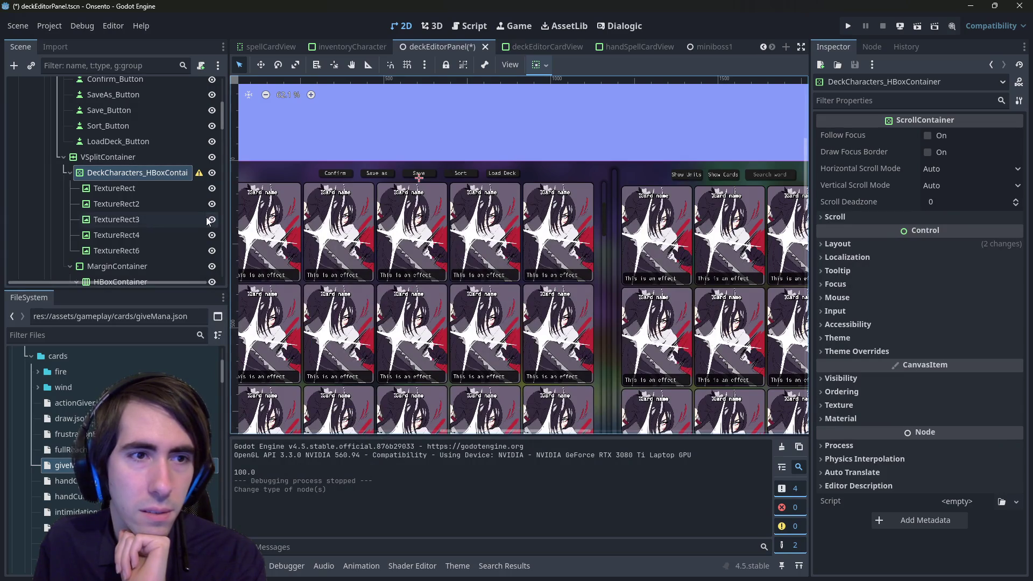
key("ctrl+z")
Step: Add a ScrollContainer under VSplitContainer, nest the characters row inside it, and save
right_click(120, 165)
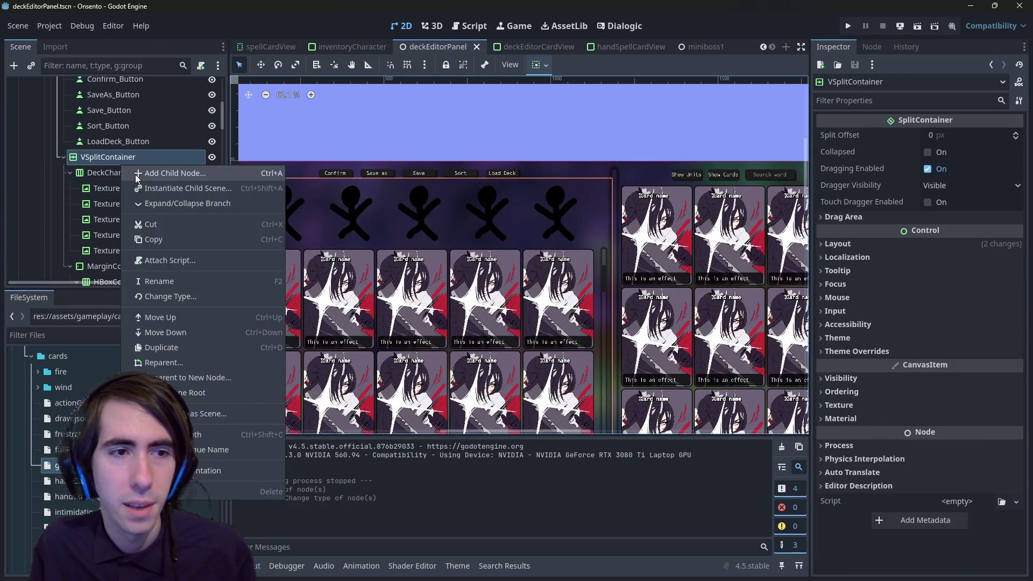
left_click(135, 173)
left_click(396, 297)
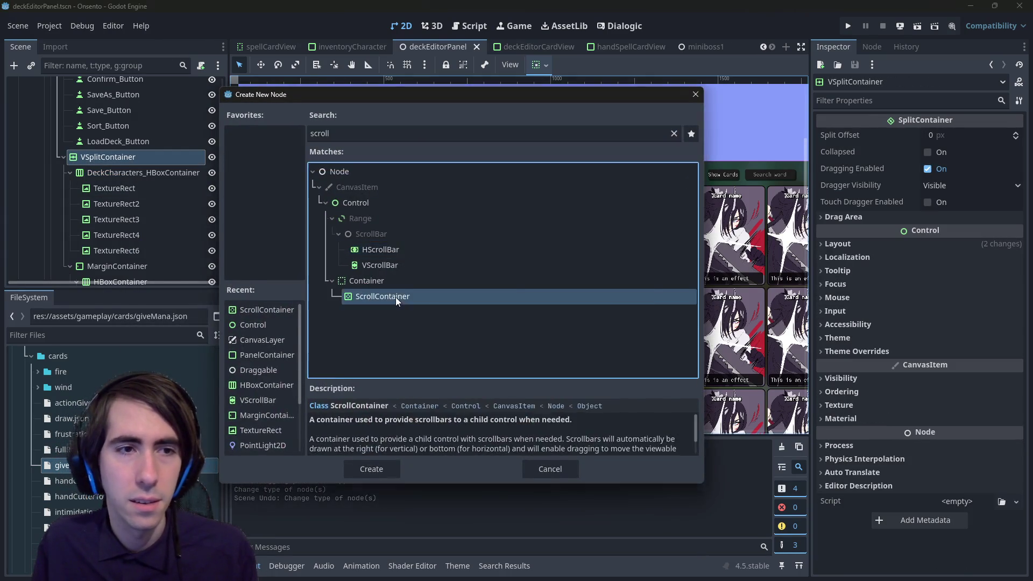
key("Return")
mouse_move(129, 255)
left_mouse_down()
mouse_move(145, 181)
mouse_move(141, 174)
mouse_move(135, 225)
mouse_move(129, 127)
mouse_move(115, 151)
mouse_move(116, 134)
left_mouse_up()
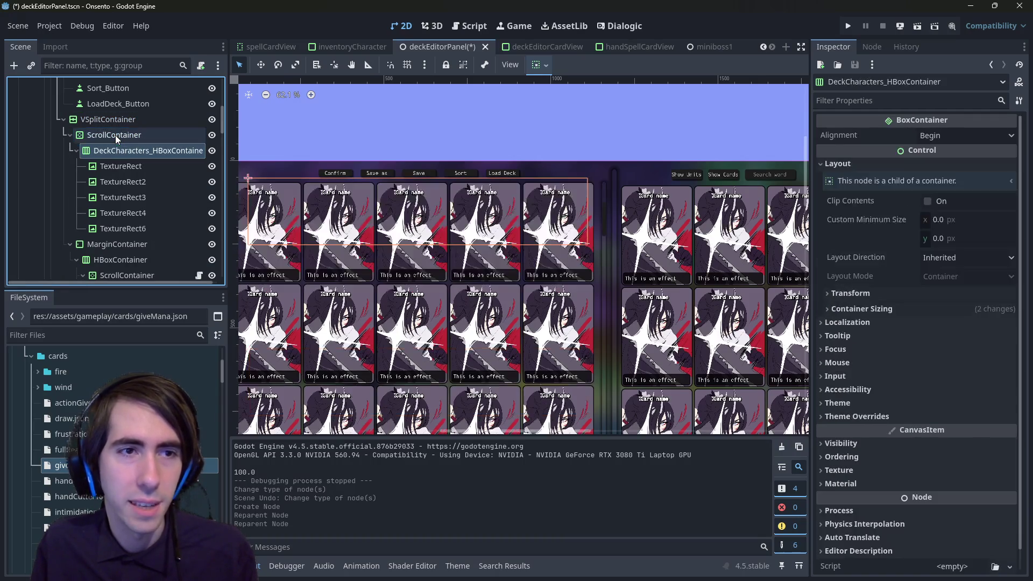
left_click(123, 137)
key("ctrl+s")
Step: Experiment with the ScrollContainer's vertical and horizontal Fill and Expand sizing flags
scroll(284, 214, "down", 2)
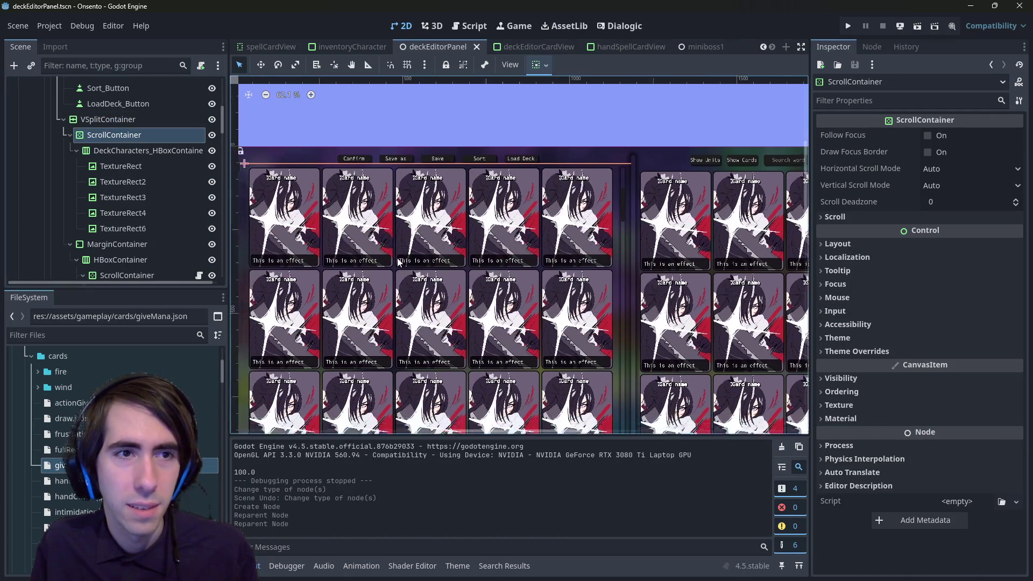
left_click(174, 150)
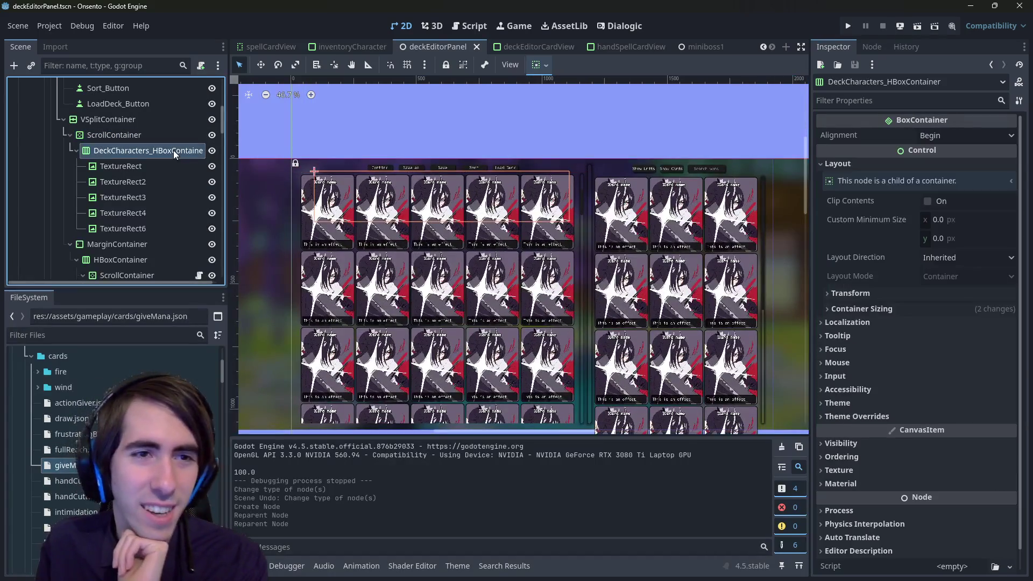
left_click(160, 130)
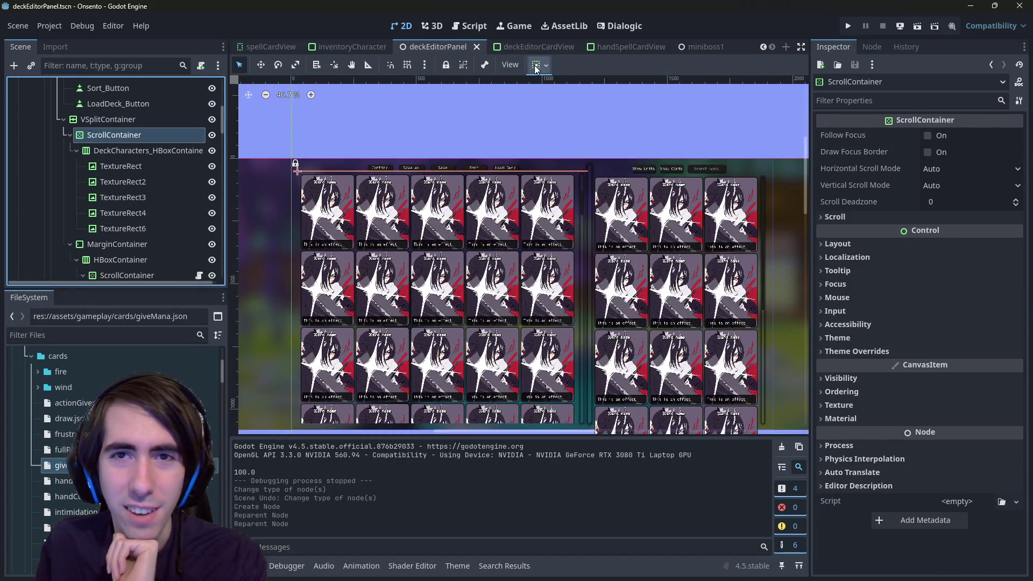
left_click(539, 65)
left_click(598, 187)
left_click(600, 188)
left_click(602, 168)
left_click(601, 105)
left_click(602, 168)
left_click(598, 188)
left_click(598, 188)
Step: Toggle vertical Expand on the characters row off again and save the scene
left_click(173, 152)
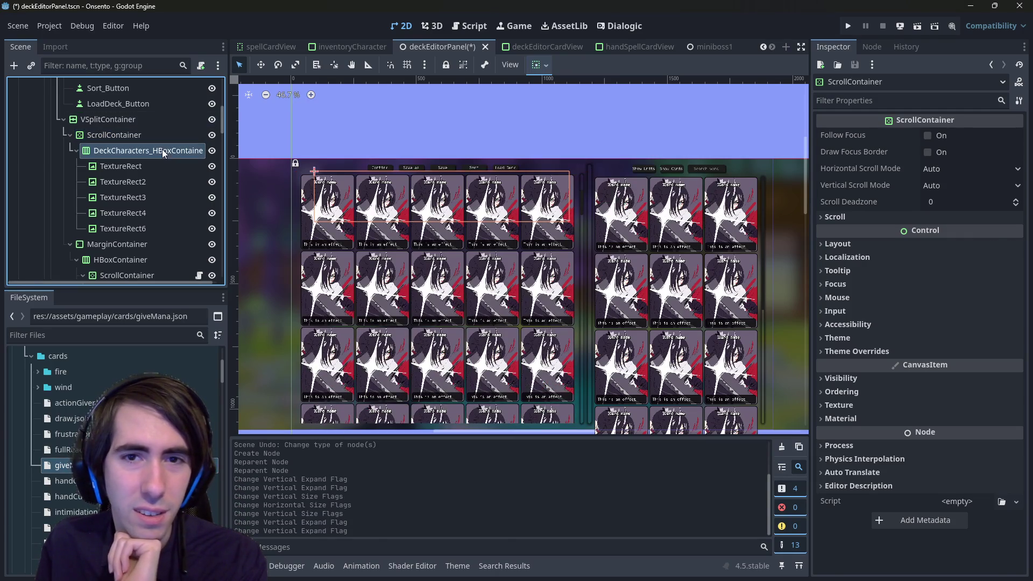
left_click(545, 66)
left_click(600, 188)
left_click(600, 188)
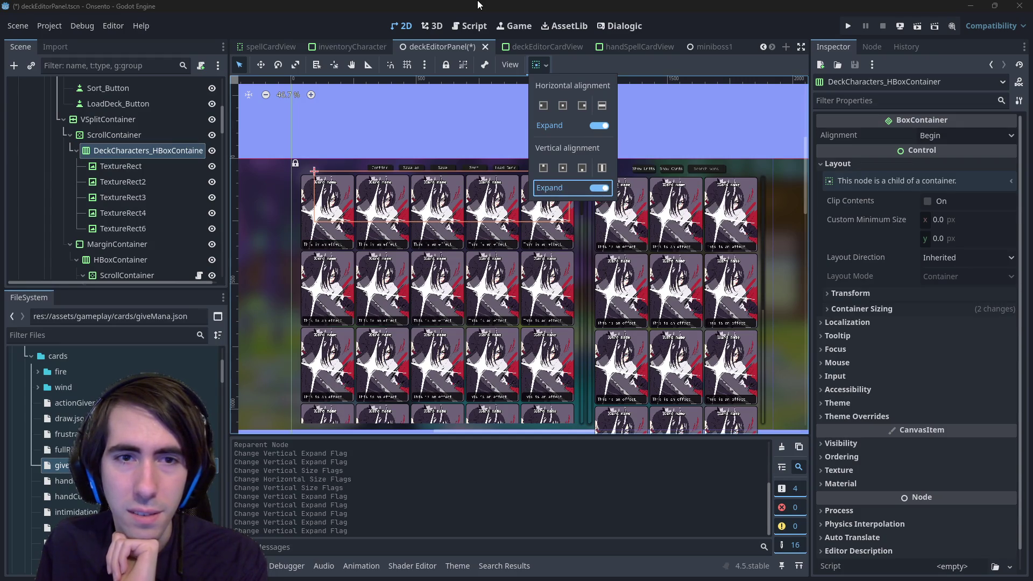
key("ctrl+s")
Step: Turn on vertical Expand for the ScrollContainer
left_click(125, 136)
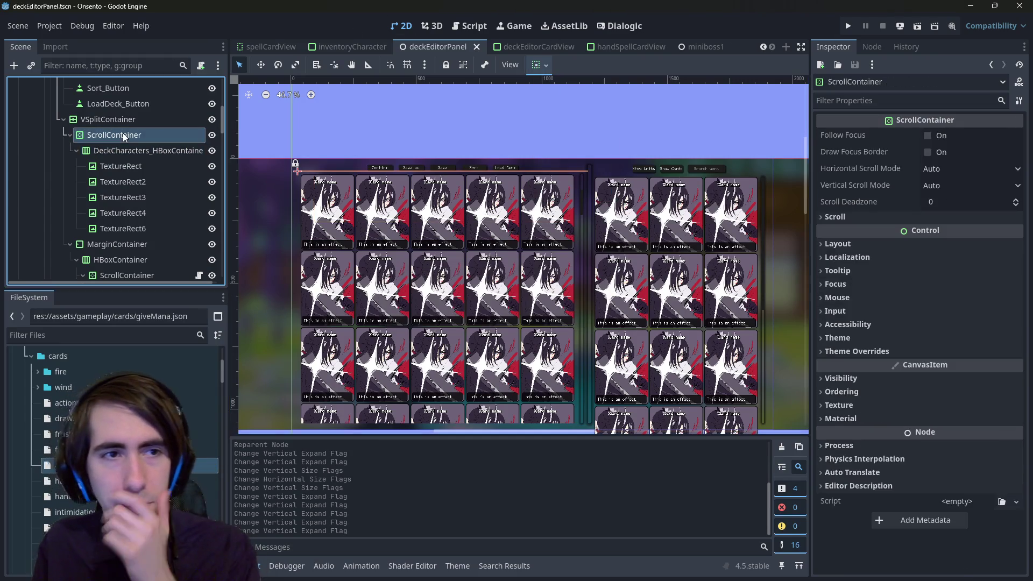
left_click(546, 65)
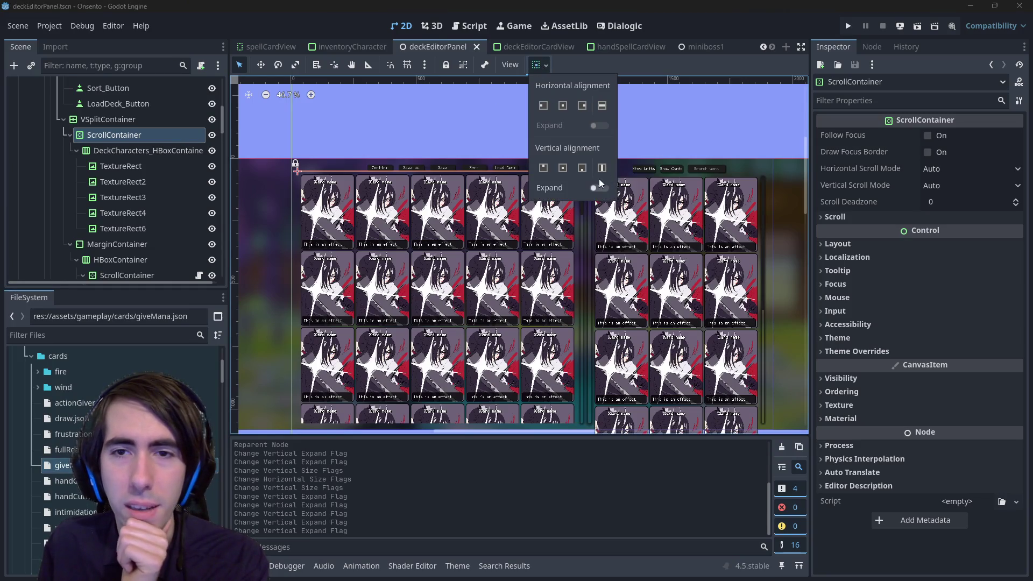
left_click(603, 170)
left_click(600, 189)
left_click(601, 189)
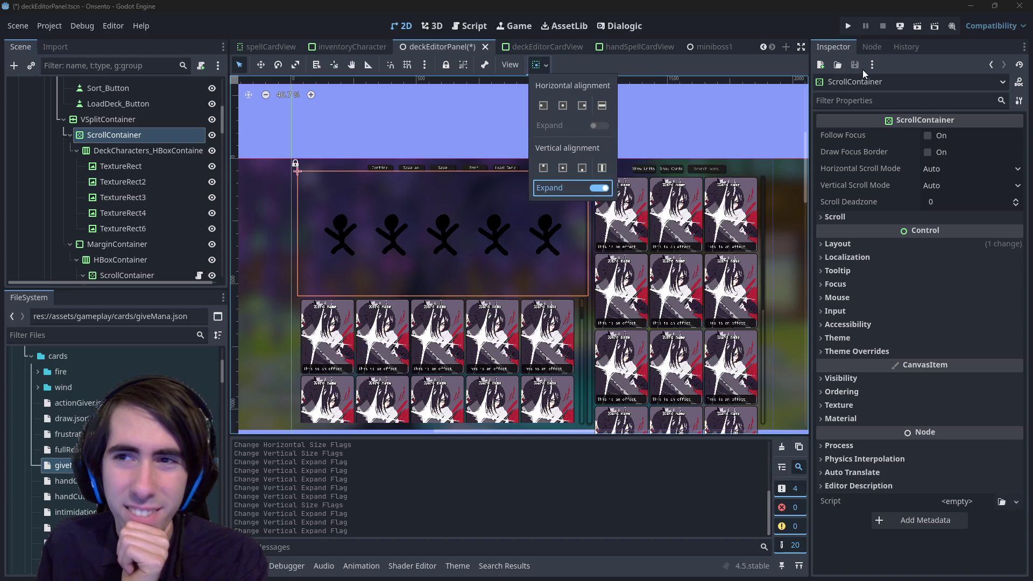
left_click(869, 102)
Step: Look through the ScrollContainer's properties, filtering for 'fit' and checking the Scroll and Layout groups
left_click(870, 102)
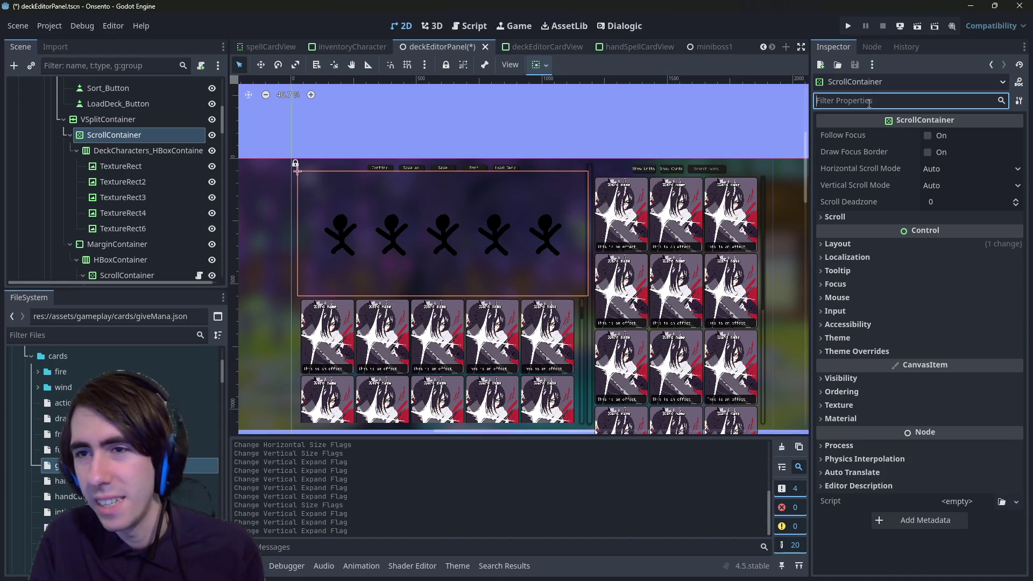
type("fit")
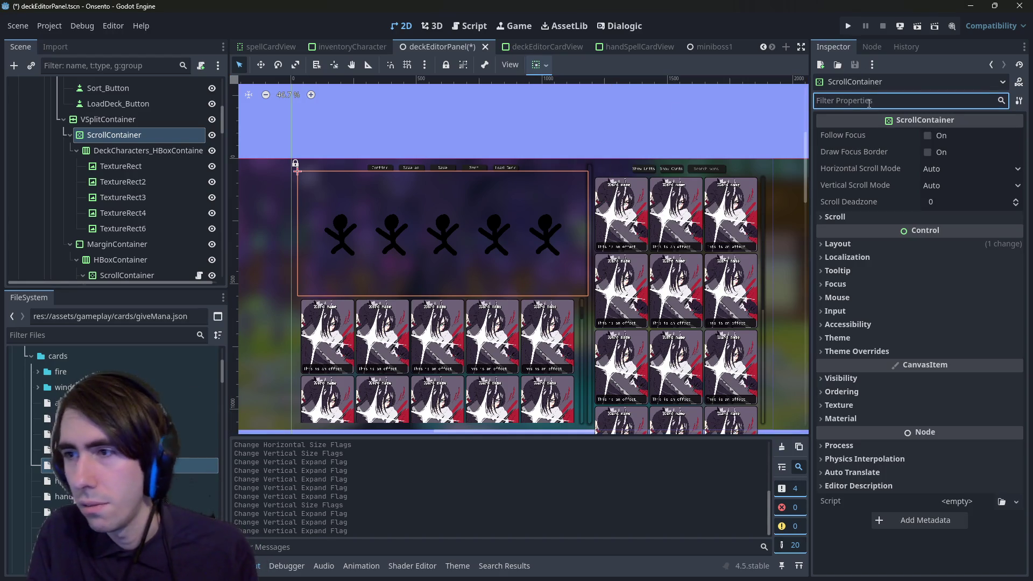
key("BackSpace")
key("BackSpace")
key("BackSpace")
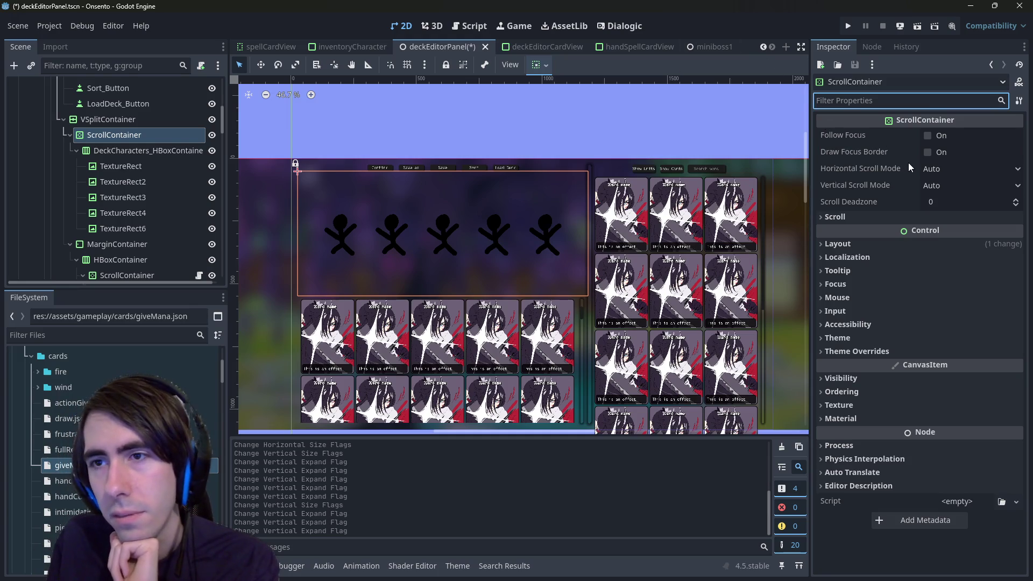
left_click(877, 217)
left_click(878, 217)
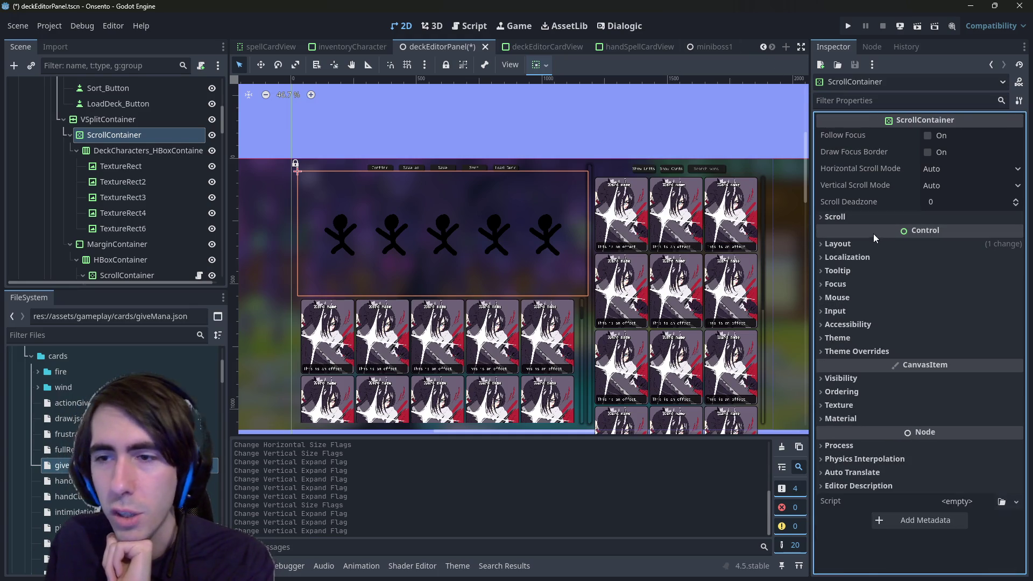
left_click(895, 247)
left_click(893, 248)
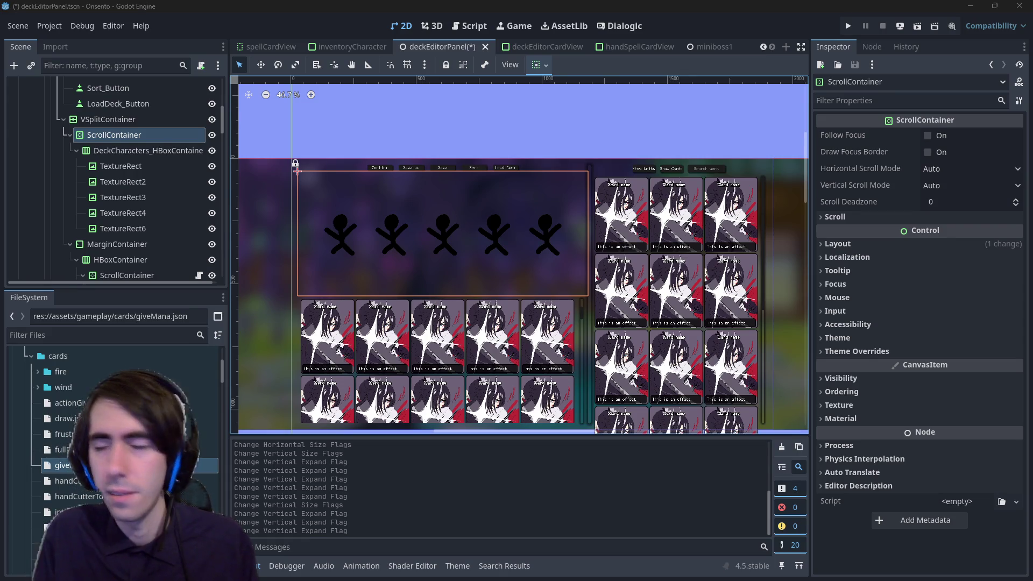
key("alt+Tab")
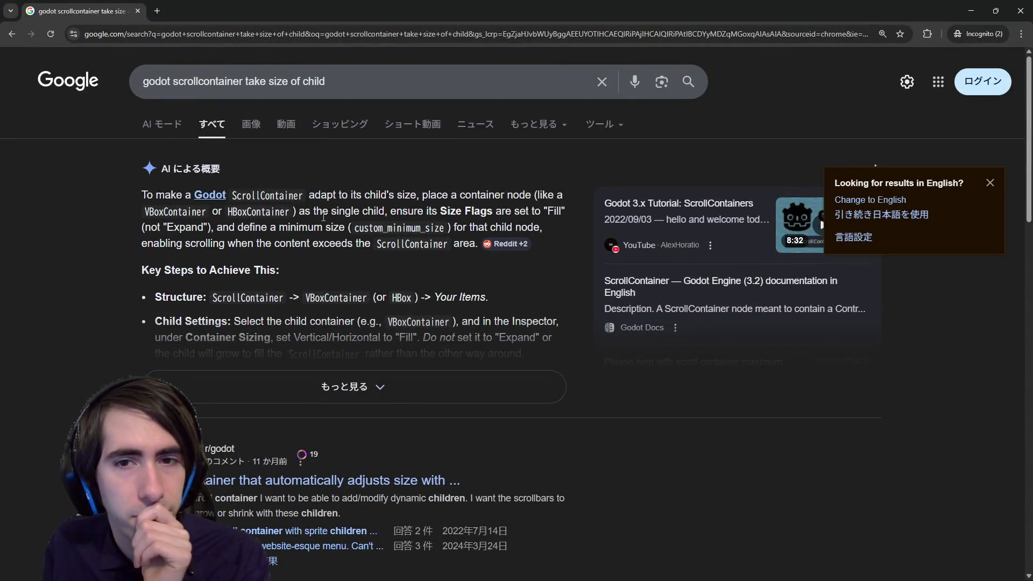
Step: Highlight the AI overview's advice about the ScrollContainer's single child, then return to Godot
left_click_drag(289, 212, 441, 213)
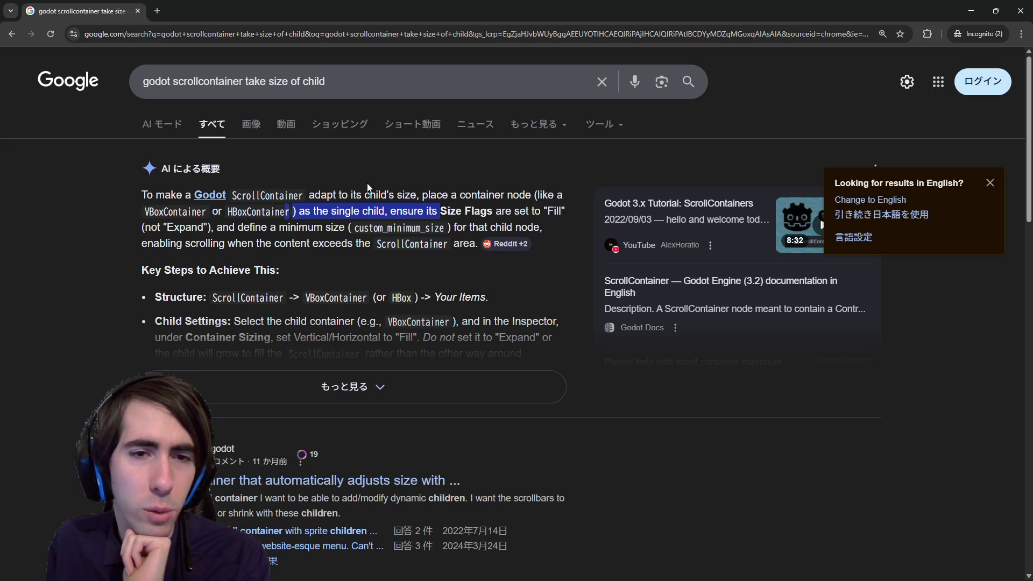
key("alt+Tab")
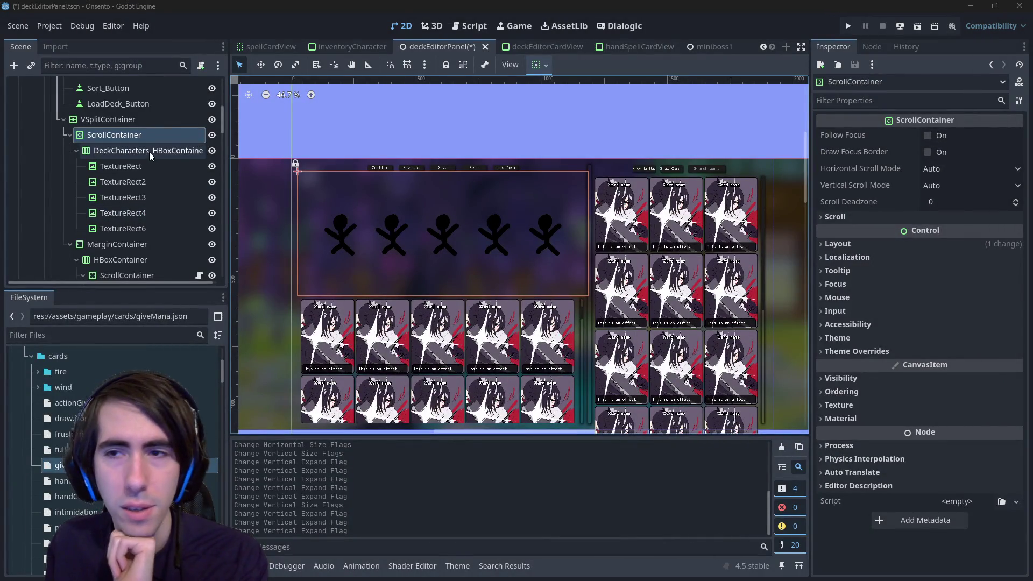
Step: Turn on vertical Expand for the ScrollContainer, set Vertical Scroll Mode to Disabled, and save
left_click(540, 64)
left_click(596, 189)
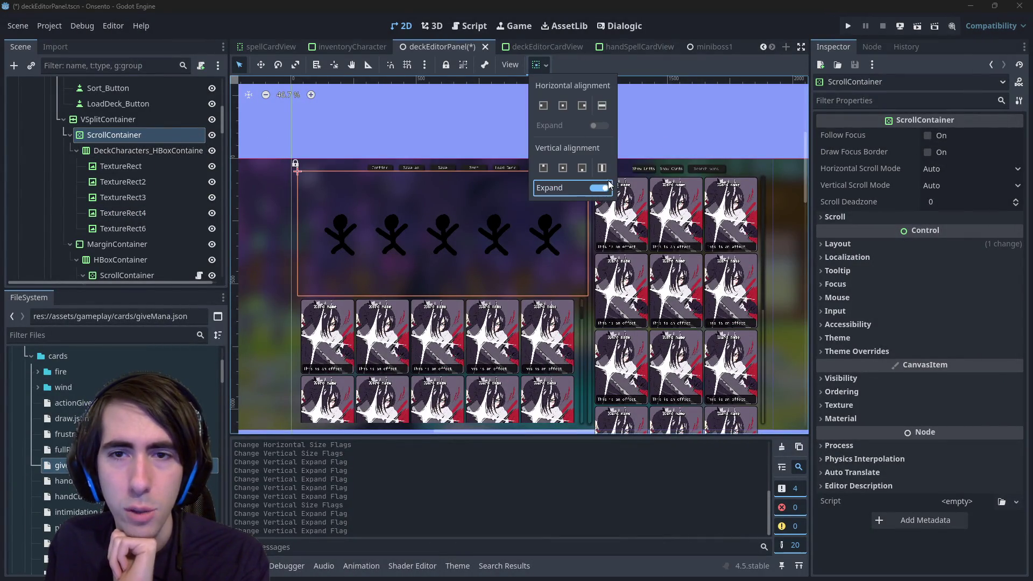
key("ctrl+s")
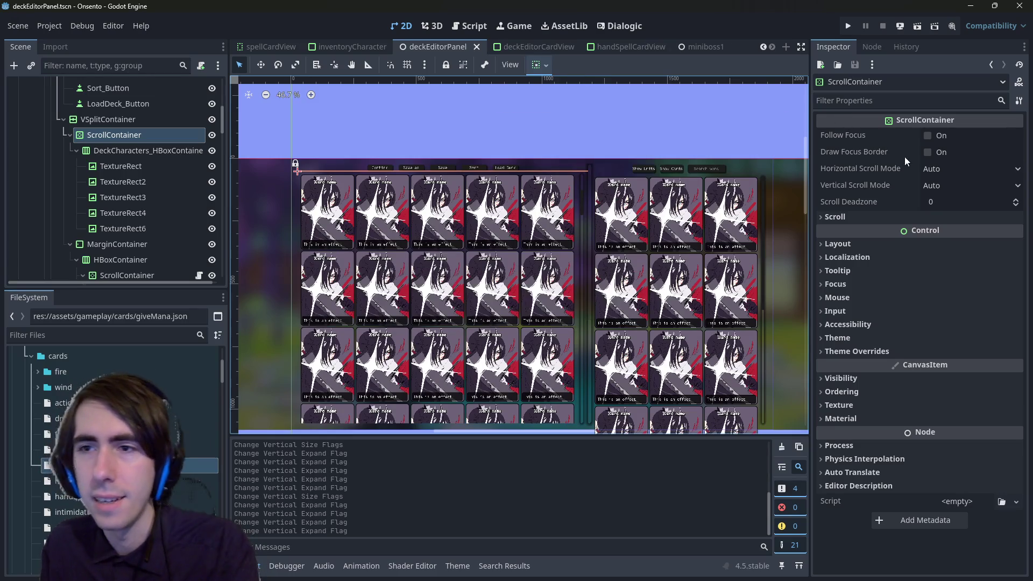
left_click(939, 185)
left_click(945, 203)
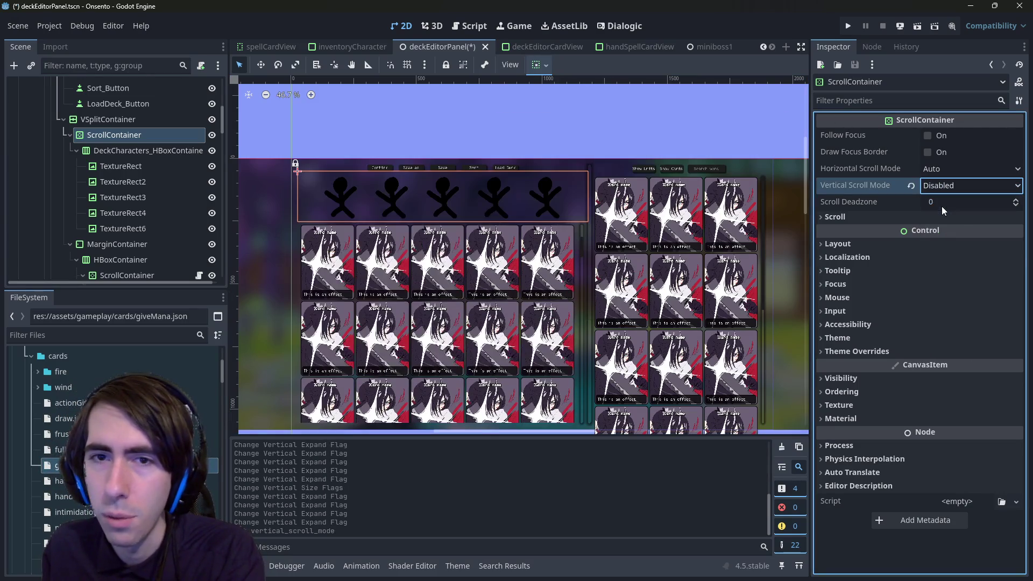
key("ctrl+s")
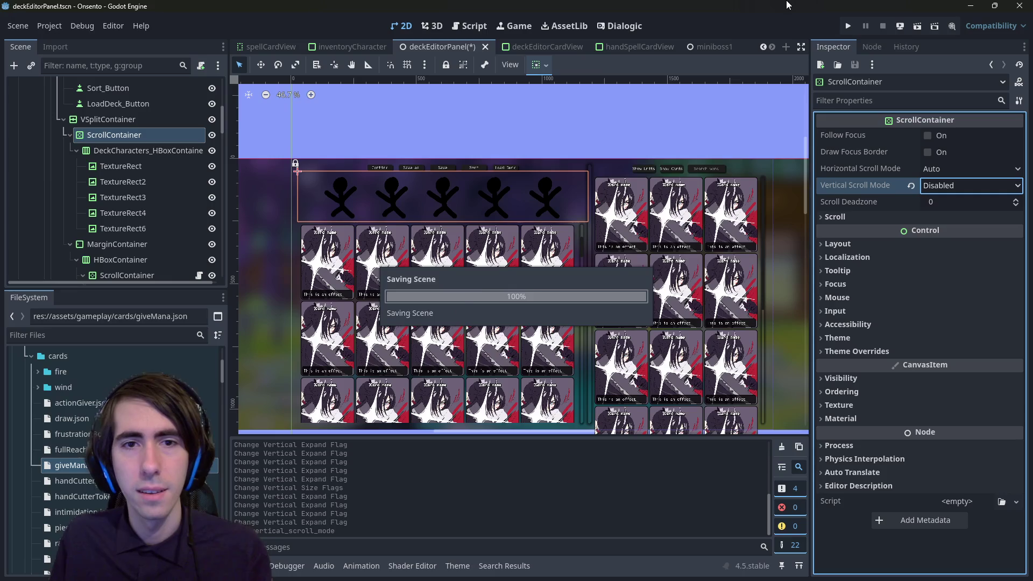
left_click(916, 31)
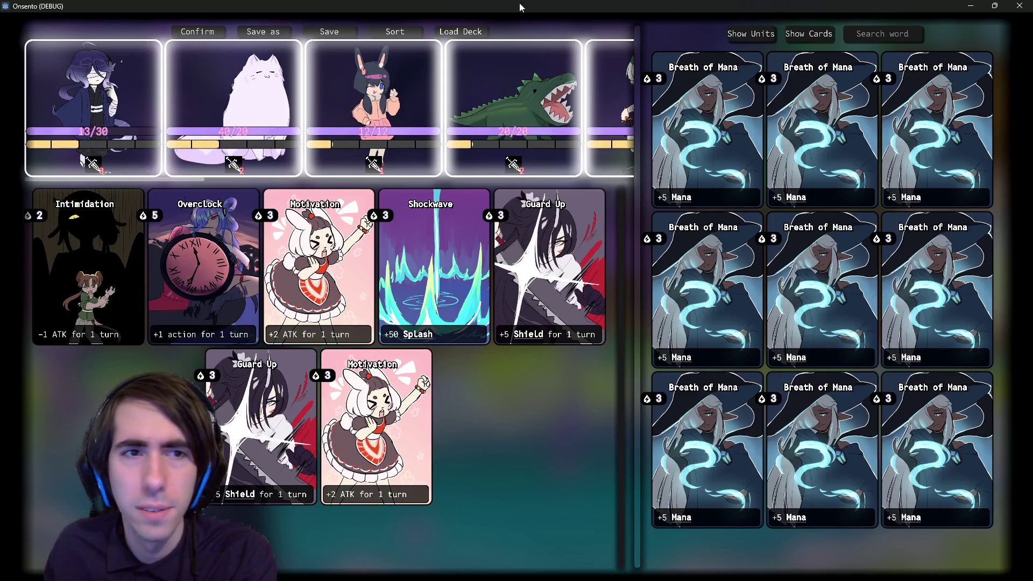
Step: Scroll the character row sideways to reveal more characters, nudge the card panel split, then close the game
scroll(346, 122, "down", 10)
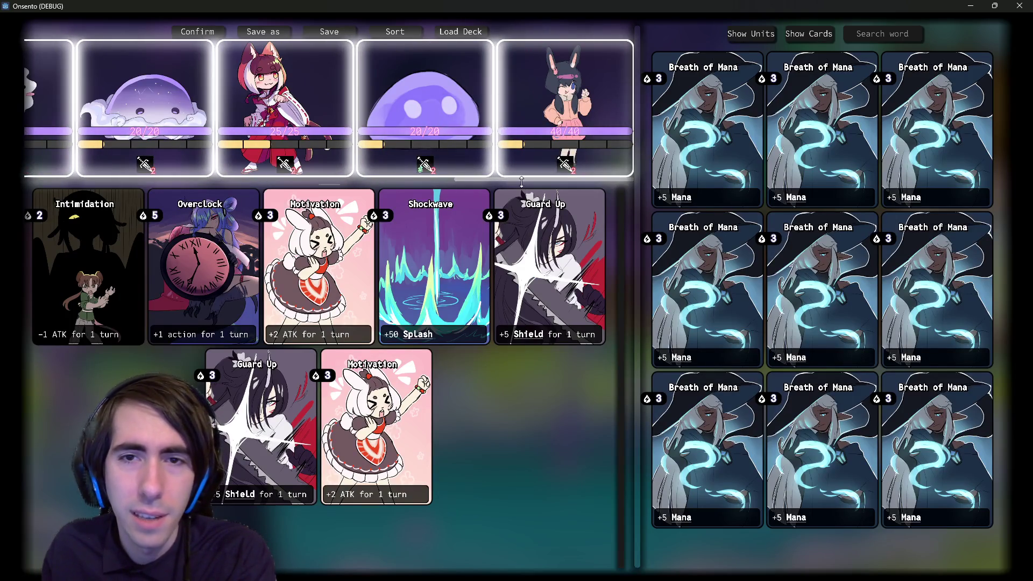
left_click_drag(521, 182, 9, 201)
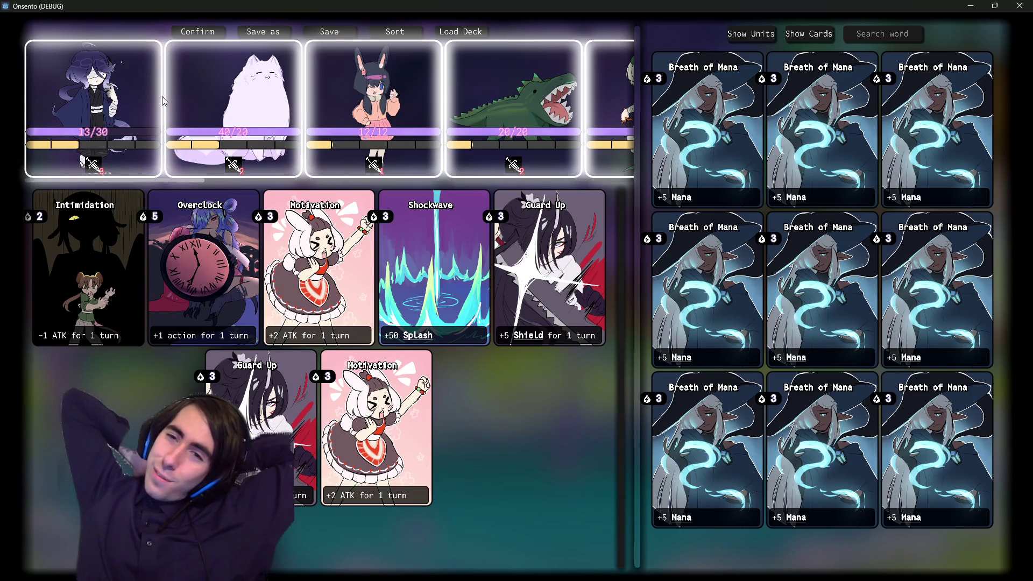
scroll(244, 145, "down", 5)
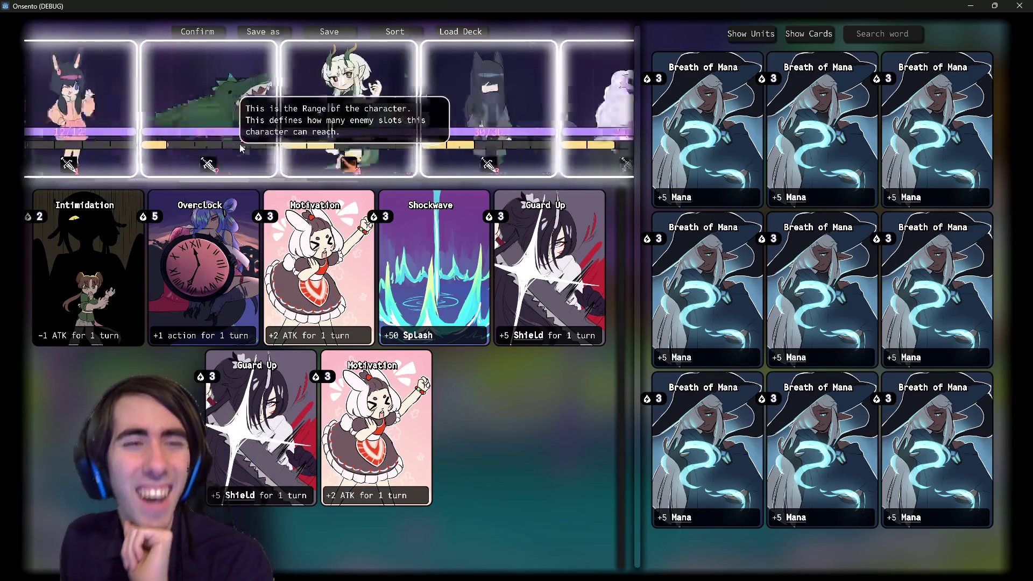
scroll(244, 144, "down", 3)
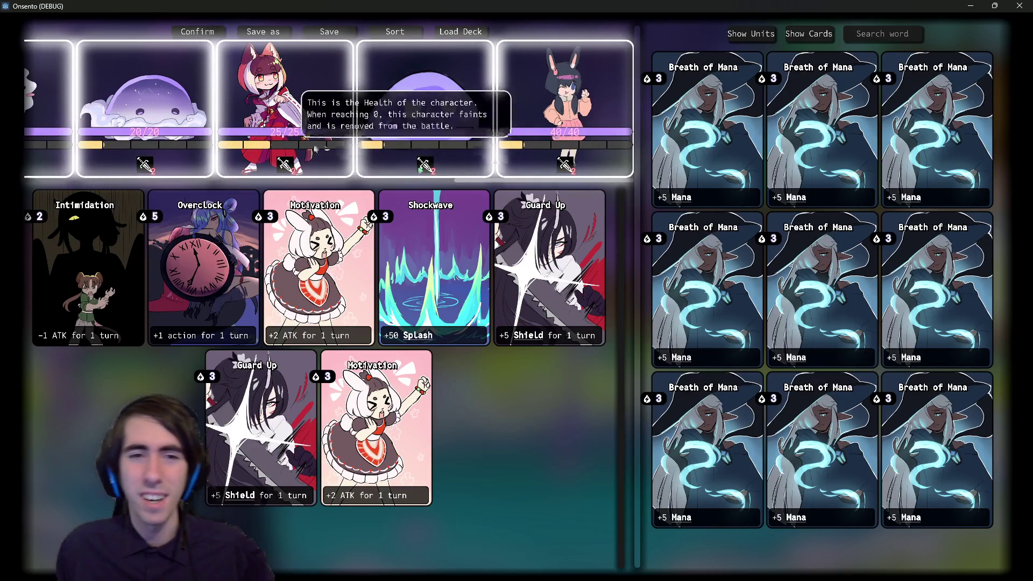
mouse_move(636, 136)
left_mouse_down()
mouse_move(420, 140)
mouse_move(807, 143)
mouse_move(374, 162)
mouse_move(644, 162)
left_mouse_up()
scroll(121, 161, "up", 3)
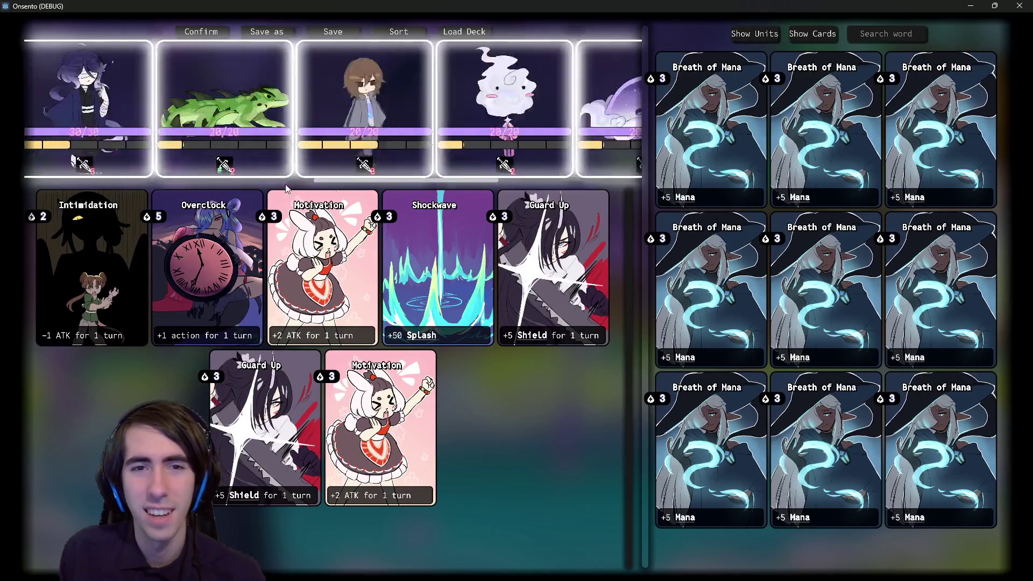
mouse_move(309, 135)
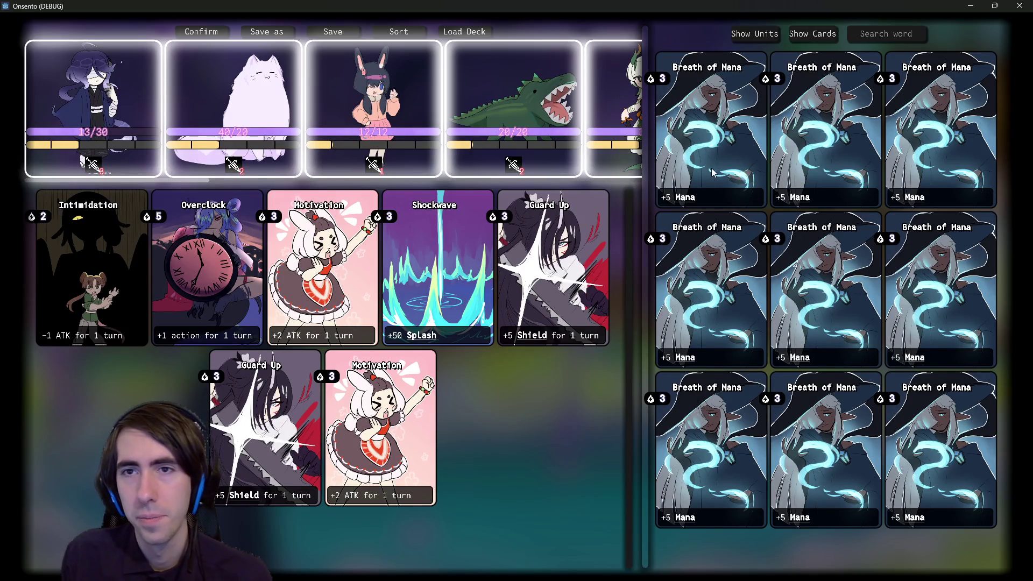
left_click(1020, 6)
Step: In playerDataScript.gd, duplicate the character-granting for-loop in _ready below itself and save
left_click(479, 24)
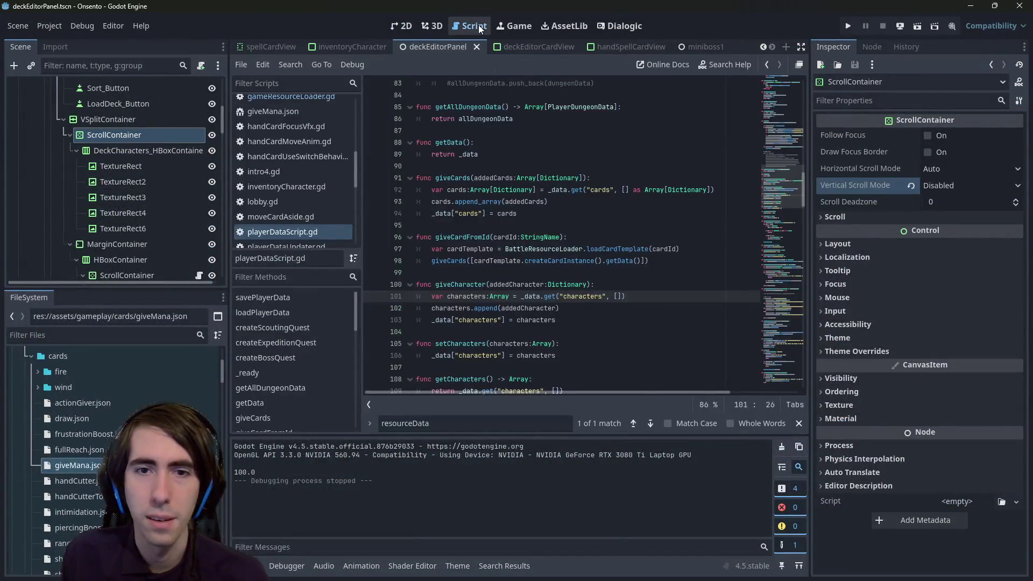
left_click(563, 321)
scroll(564, 276, "down", 10)
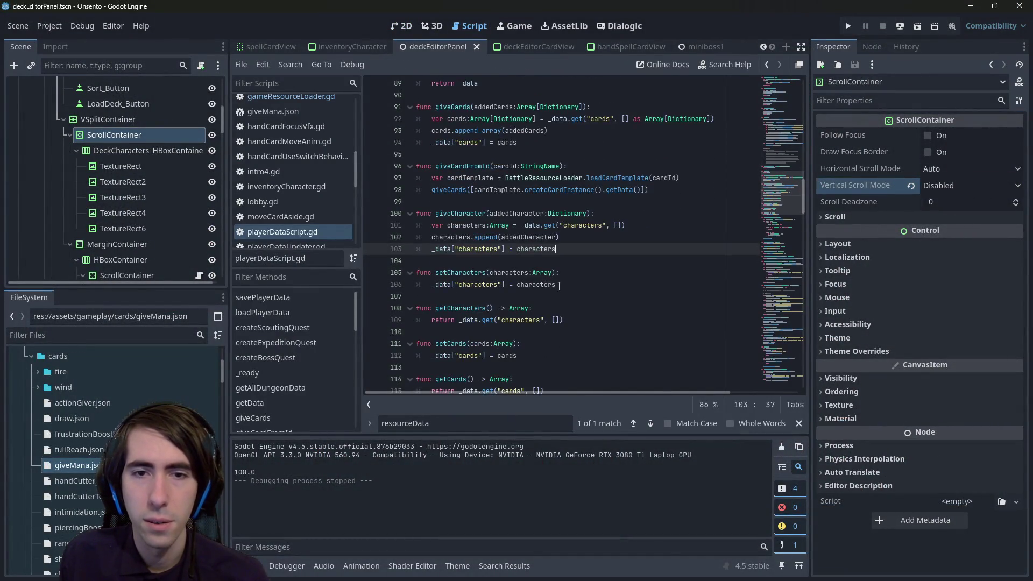
scroll(564, 277, "up", 20)
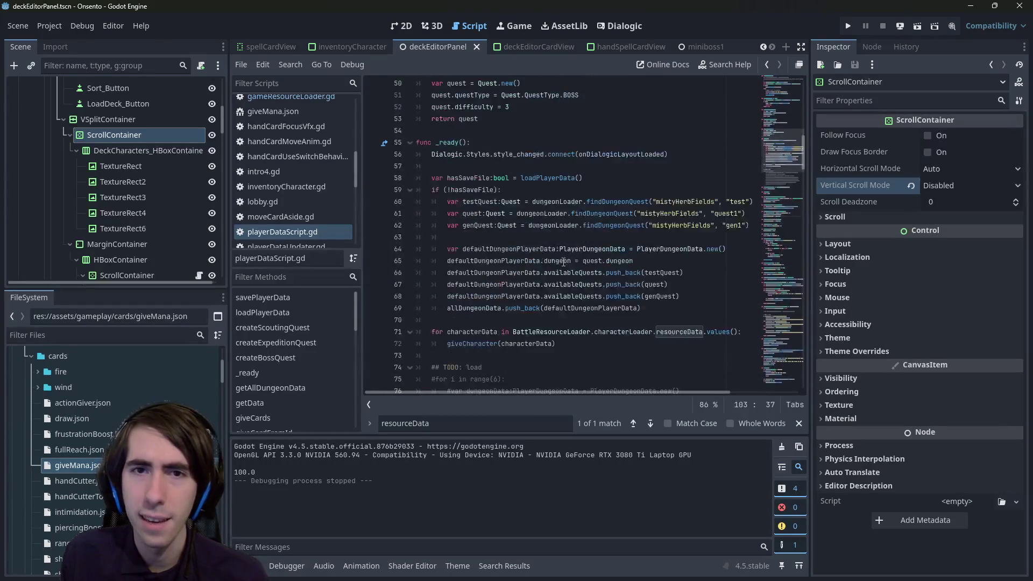
scroll(564, 262, "down", 6)
left_click(561, 273)
left_click_drag(561, 273, 417, 260)
key("ctrl+c")
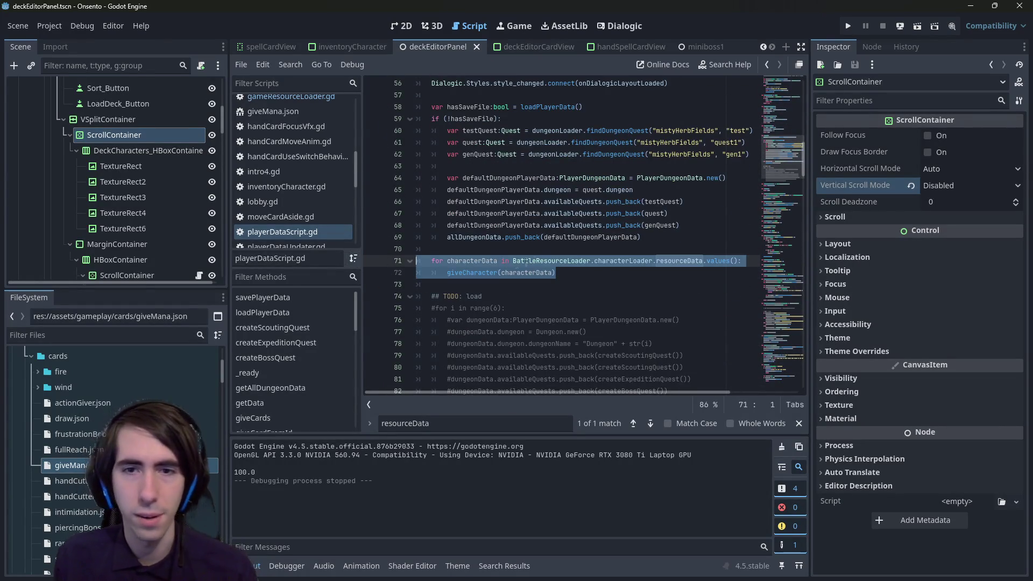
key("Down")
key("Down")
key("Return")
key("Return")
key("Up")
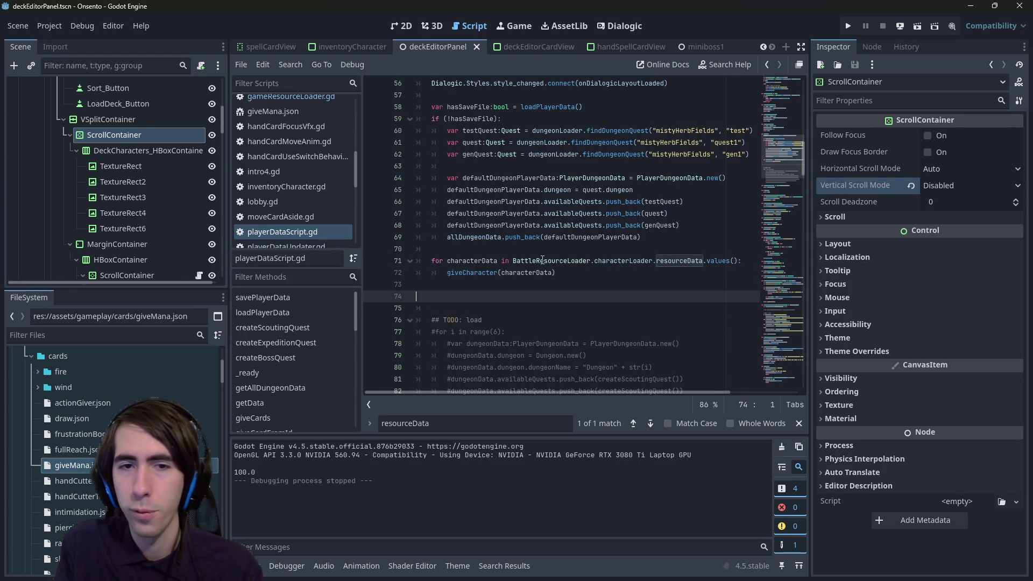
key("ctrl+v")
key("Up")
key("Up")
key("ctrl+s")
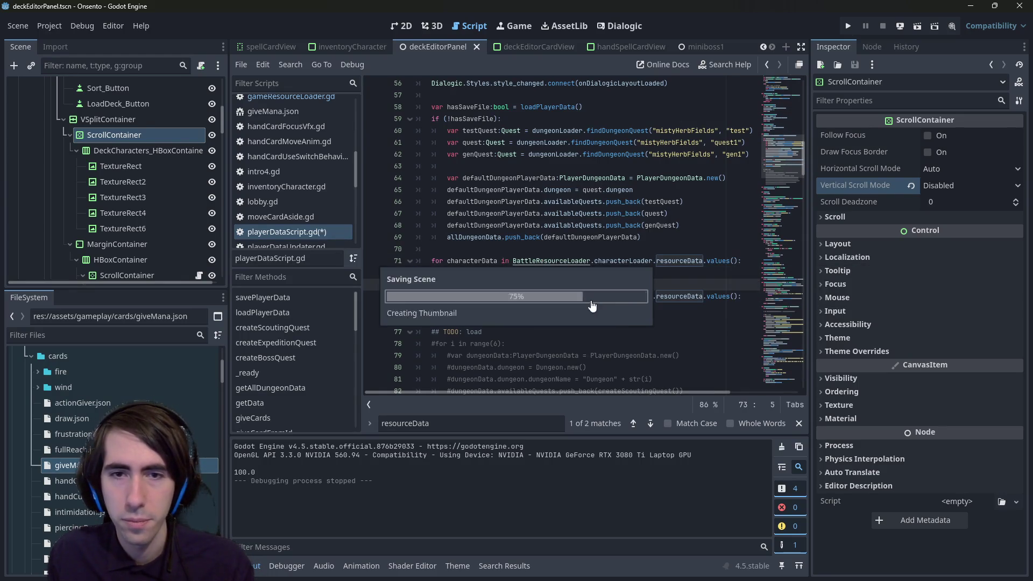
Step: Make the copied loop iterate cardLoader with loop variable cardData
double_click(632, 301)
type("card")
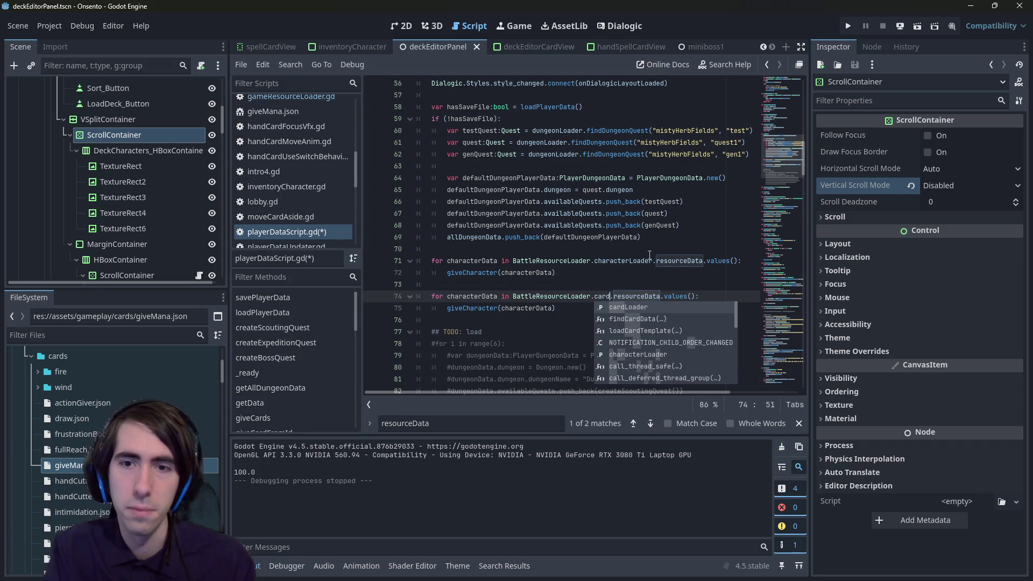
key("Return")
key("ctrl+s")
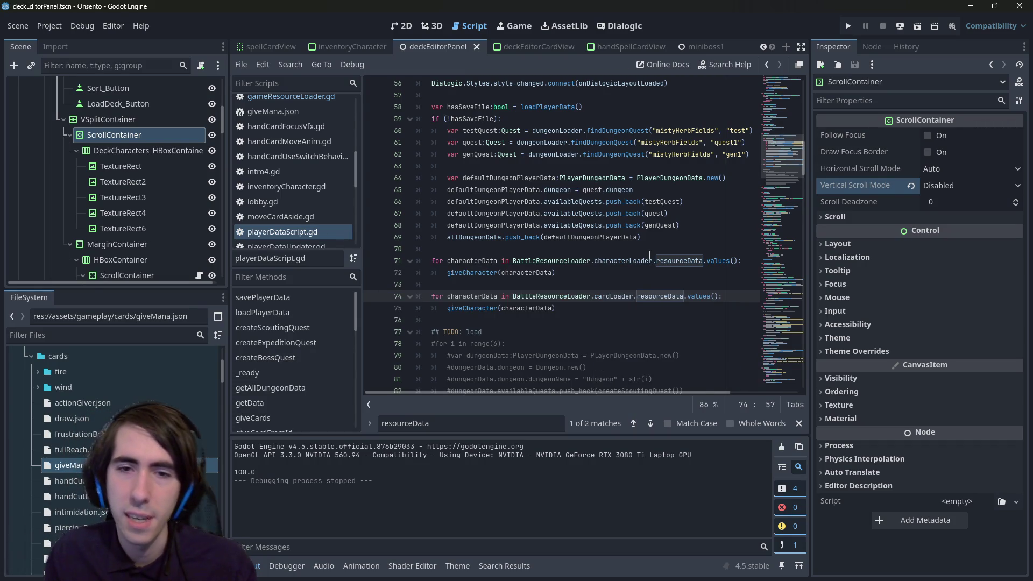
double_click(477, 296)
type("cardData")
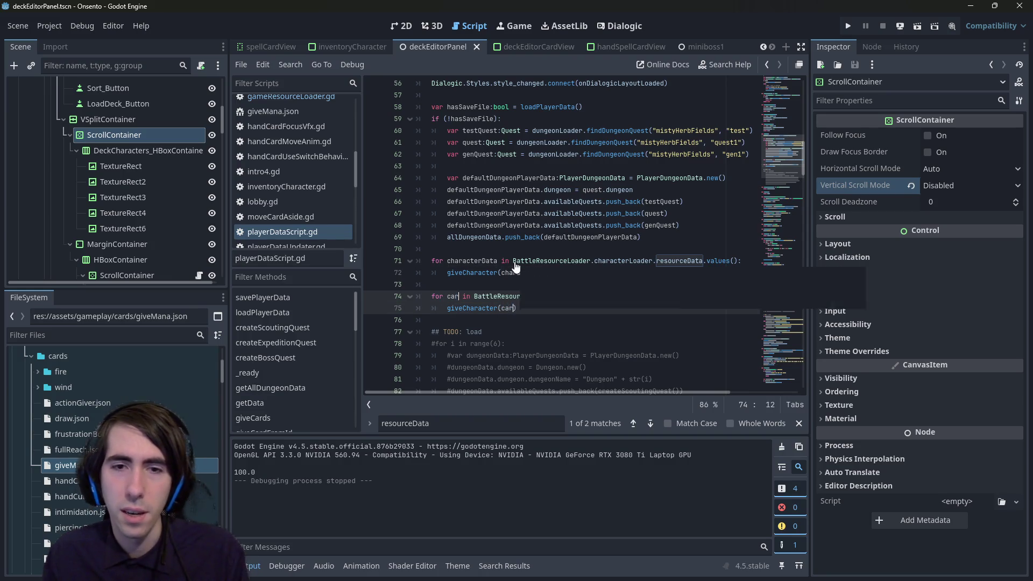
key("ctrl+s")
Step: Change the copied loop's call to giveCards(cardData) and check the giveCards definition
key("Return")
type("(cardData)")
key("Home")
type("giveCard")
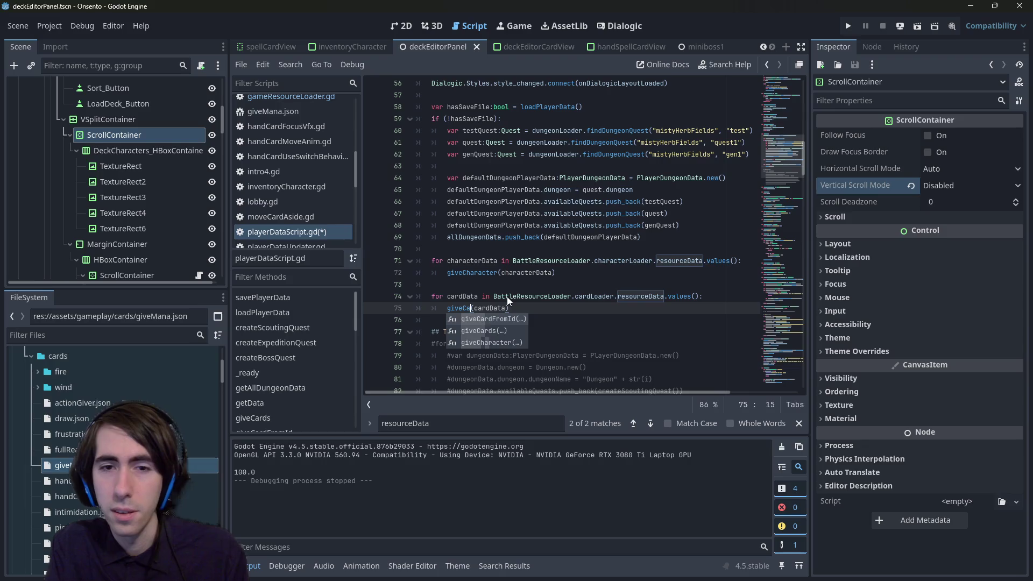
key("Down")
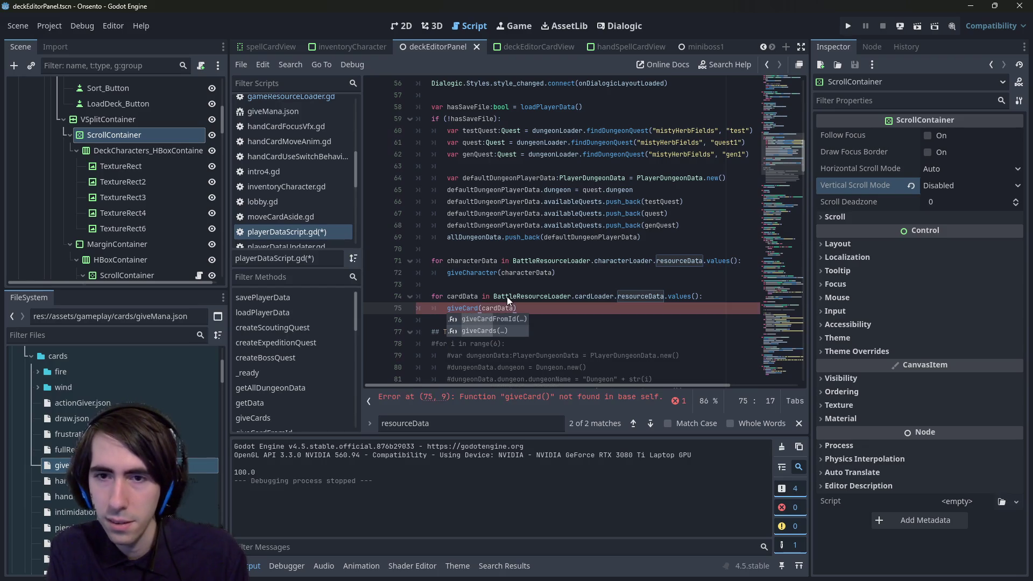
key("Return")
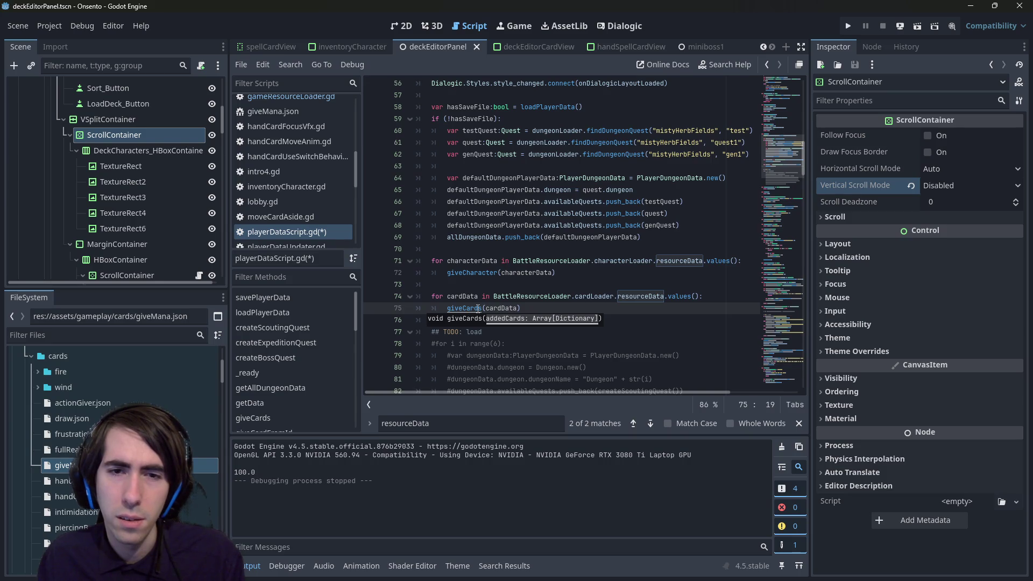
left_click(478, 309, "ctrl")
key("alt+Left")
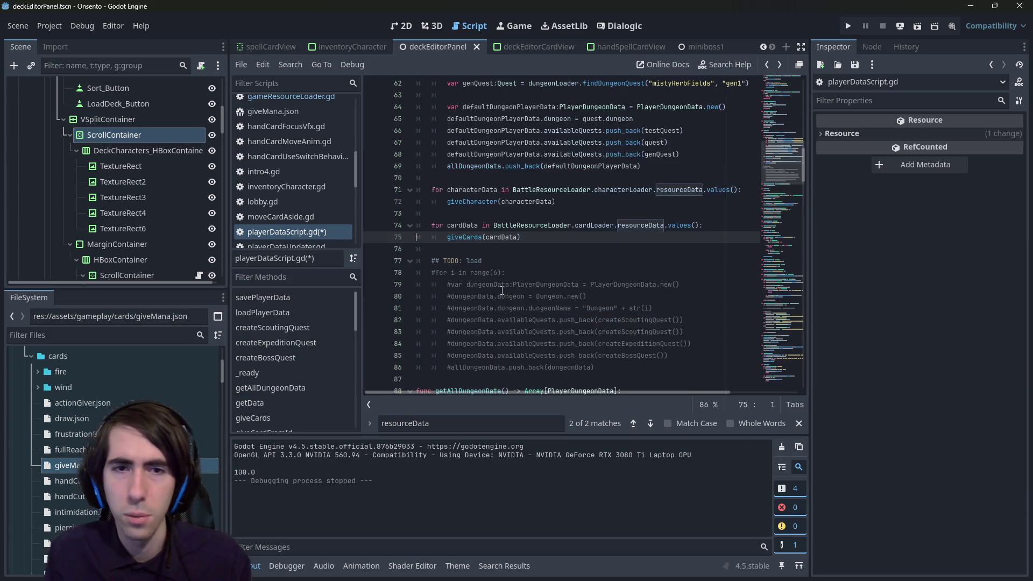
double_click(475, 238)
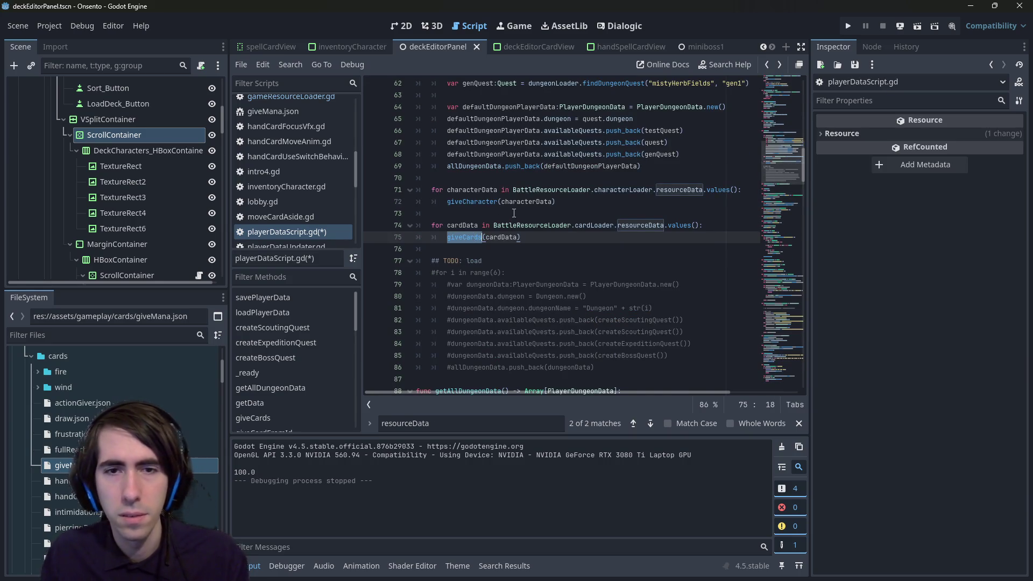